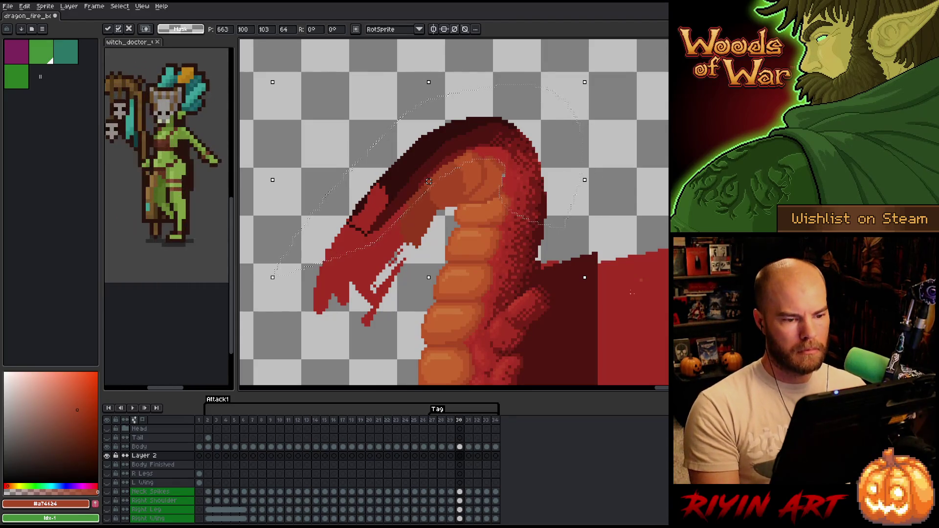
# Select the lower neck on frame 30 and shift it down about 6 pixels
pyautogui.press('m')
pyautogui.moveTo(648, 337)
pyautogui.mouseDown()
pyautogui.moveTo(449, 203)
pyautogui.moveTo(443, 180)
pyautogui.moveTo(440, 200)
pyautogui.mouseUp()
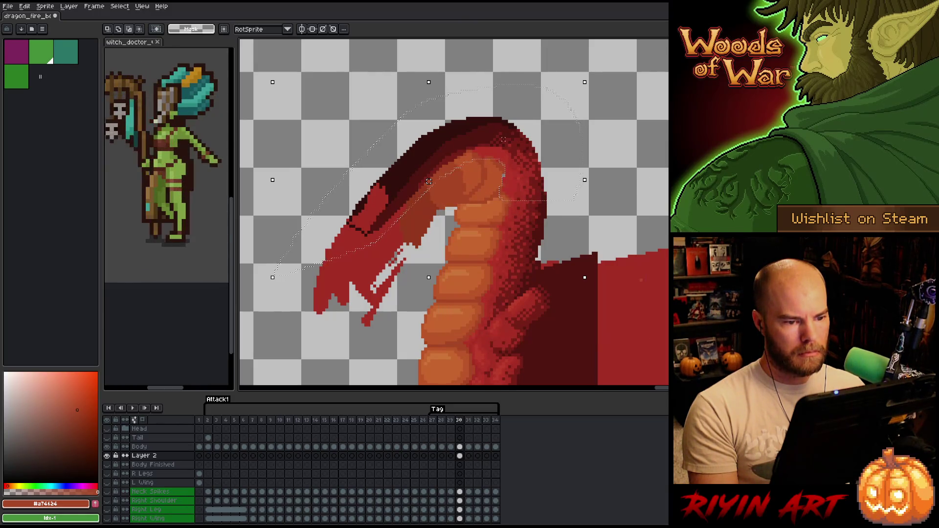
pyautogui.moveTo(508, 145); pyautogui.dragTo(507, 146)
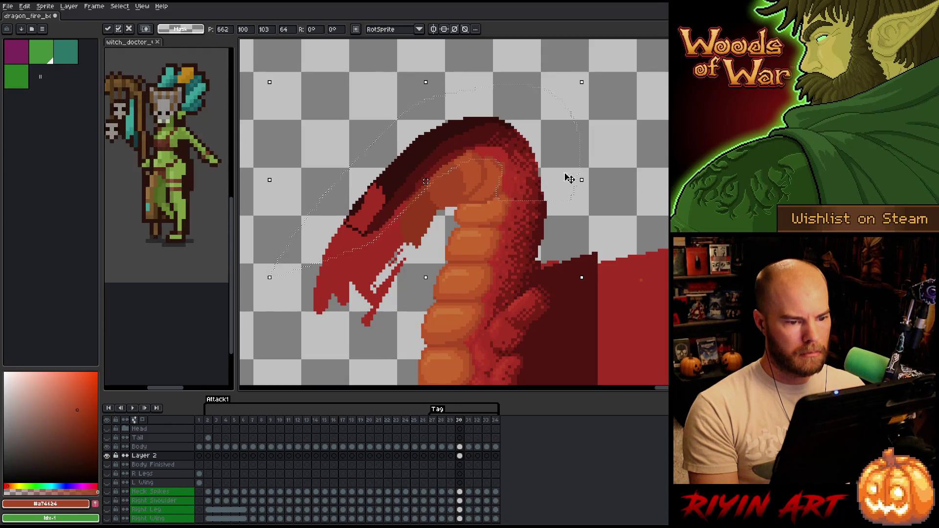
pyautogui.click(573, 211)
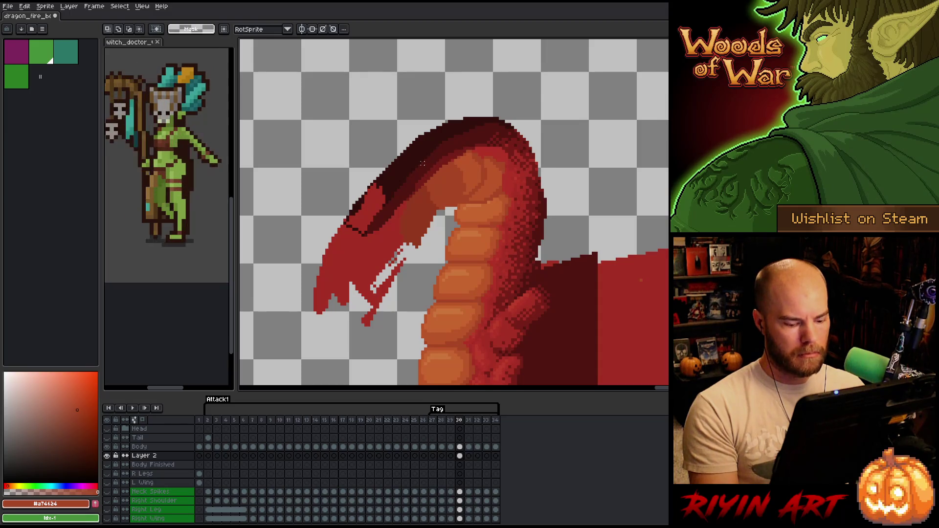
# Flip between frame 30 and its neighbour to compare the moved neck, then return to the pencil
pyautogui.press('Left')
pyautogui.press('Left')
pyautogui.press('Right')
pyautogui.press('Right')
pyautogui.press('Left')
pyautogui.press('Right')
pyautogui.press('Left')
pyautogui.press('Right')
pyautogui.press('Left')
pyautogui.press('Right')
pyautogui.press('Left')
pyautogui.press('Right')
pyautogui.press('Left')
pyautogui.press('Right')
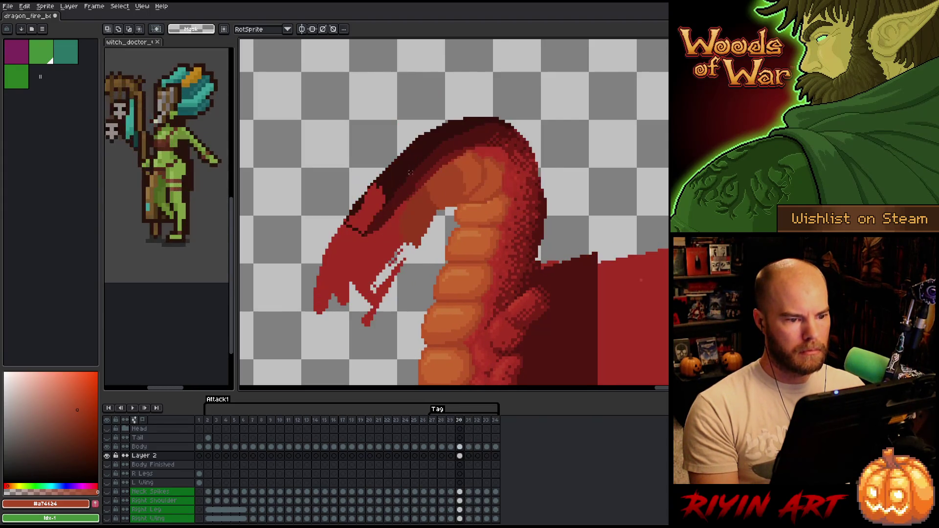
pyautogui.press('b')
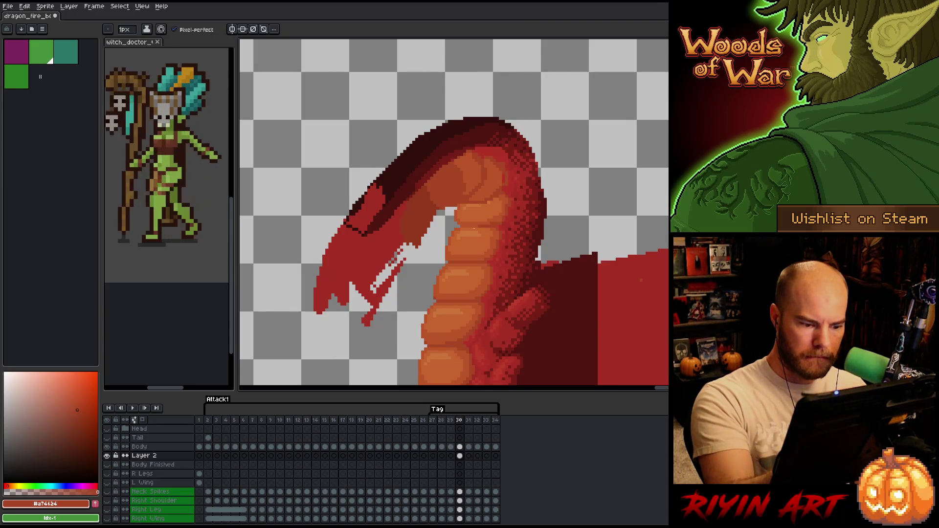
# Merge the Body layer down into Layer 2 and rename the result 'Body'
pyautogui.click(460, 446)
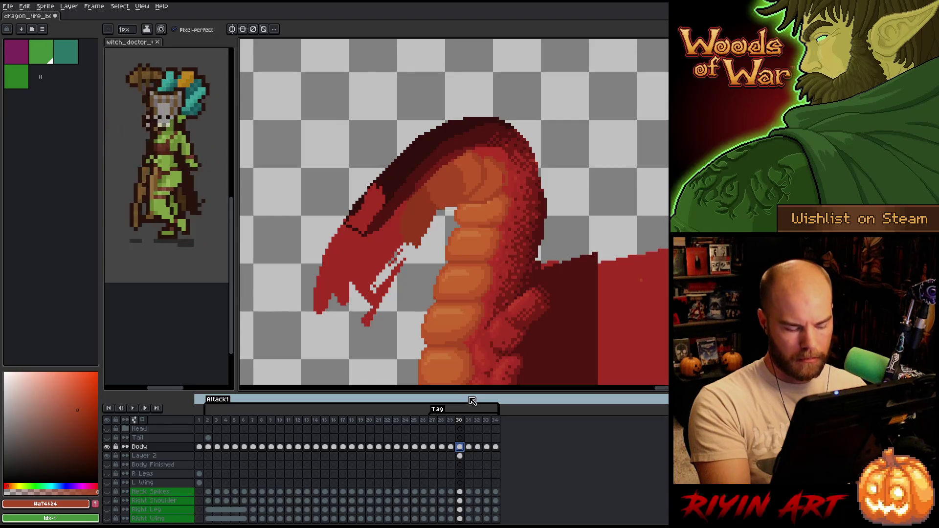
pyautogui.hotkey('ctrl', 'e')
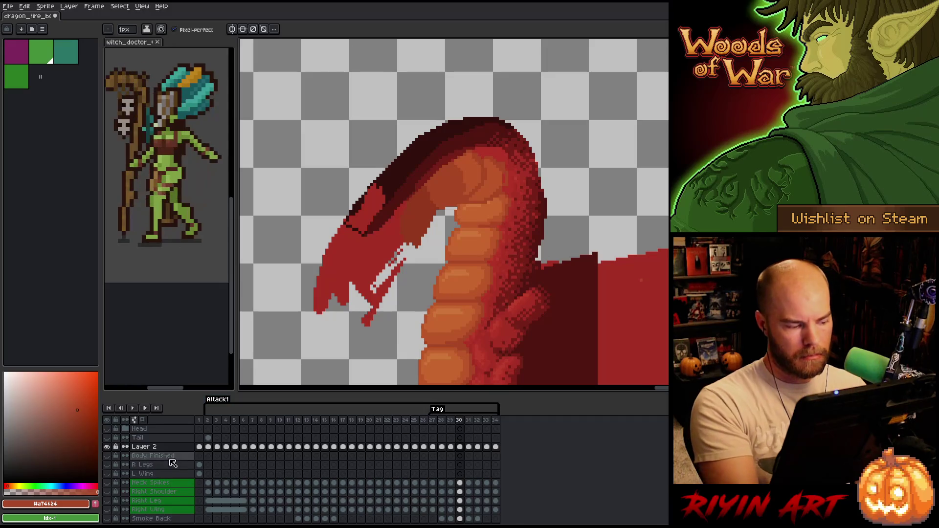
pyautogui.doubleClick(157, 447)
pyautogui.write('Body')
pyautogui.press('Return')
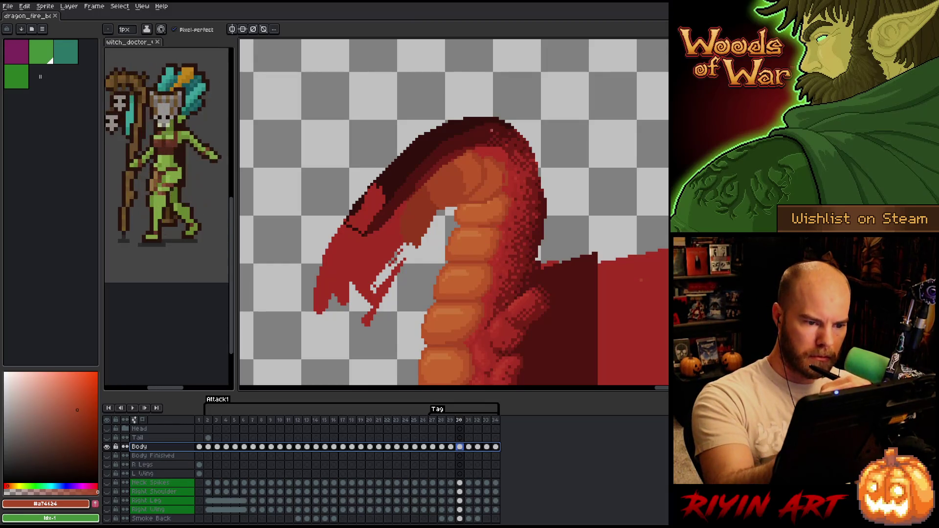
# Shade the neck scales with mid orange, darker red and deep brown-red pencil dabs
pyautogui.click(504, 188)
pyautogui.keyDown('alt'); pyautogui.click(499, 179); pyautogui.keyUp('alt')
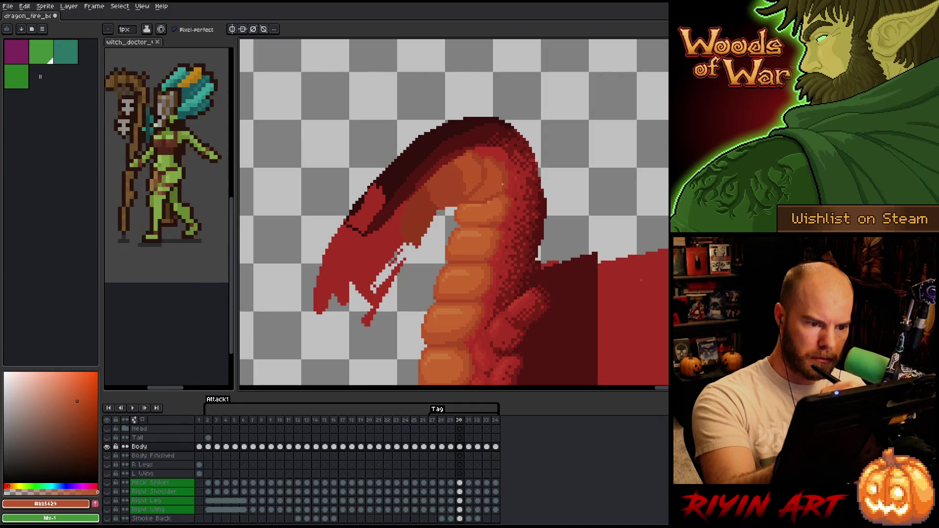
pyautogui.keyDown('alt'); pyautogui.click(506, 176); pyautogui.keyUp('alt')
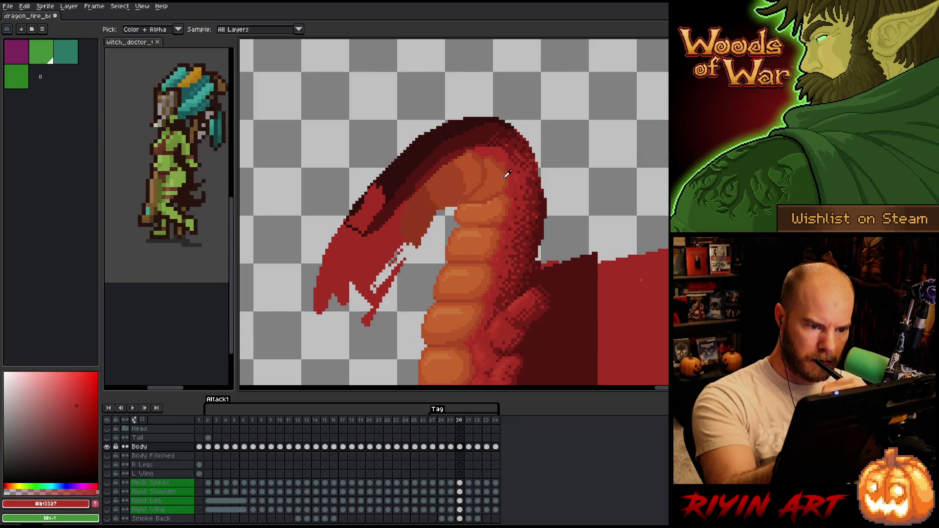
pyautogui.keyDown('alt'); pyautogui.click(504, 169); pyautogui.keyUp('alt')
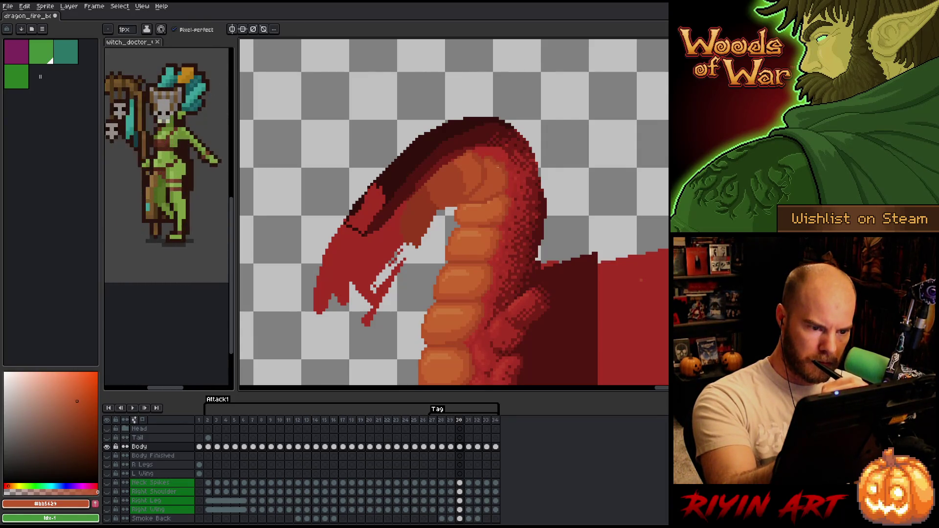
pyautogui.keyDown('alt'); pyautogui.click(503, 163); pyautogui.keyUp('alt')
pyautogui.keyDown('alt'); pyautogui.click(496, 156); pyautogui.keyUp('alt')
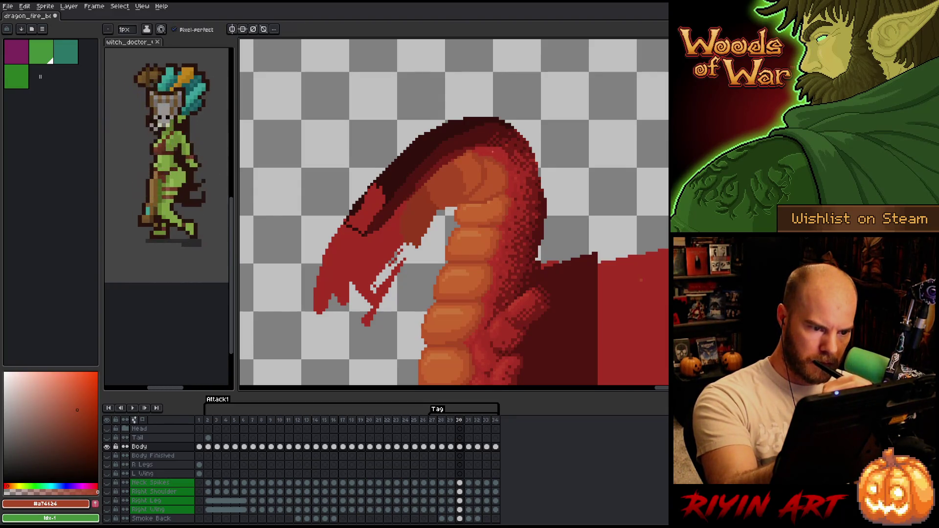
pyautogui.keyDown('alt'); pyautogui.click(491, 153); pyautogui.keyUp('alt')
pyautogui.keyDown('alt'); pyautogui.click(483, 152); pyautogui.keyUp('alt')
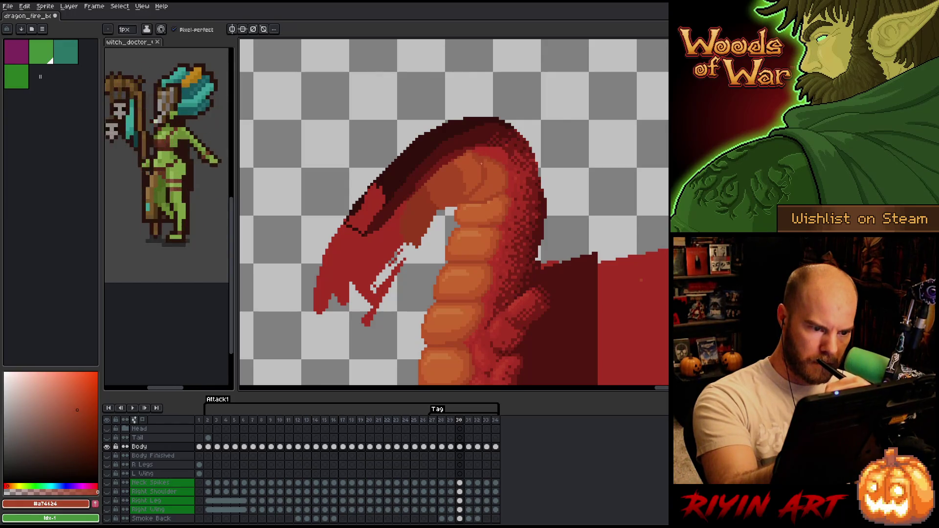
# Add lighter orange highlights and brown-red shading to the scales, then compare with the previous frame
pyautogui.keyDown('alt'); pyautogui.click(476, 159); pyautogui.keyUp('alt')
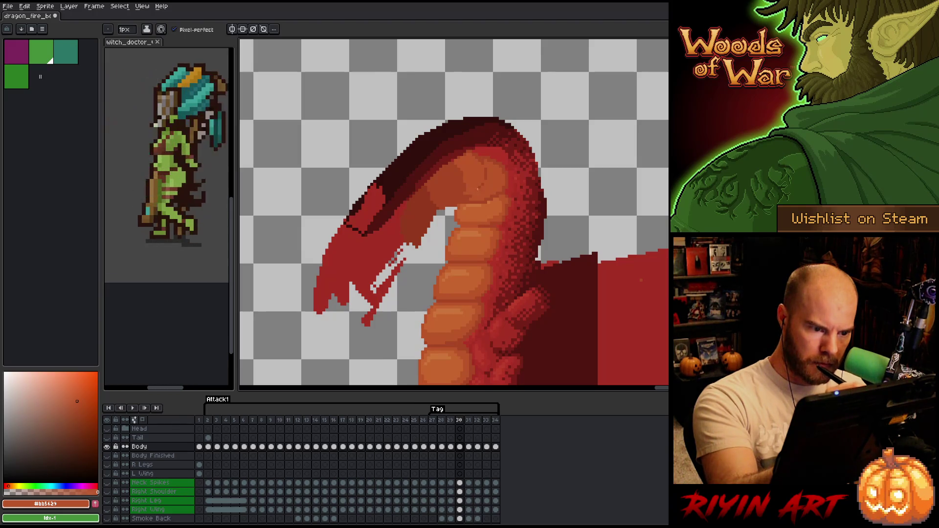
pyautogui.keyDown('alt'); pyautogui.click(474, 189); pyautogui.keyUp('alt')
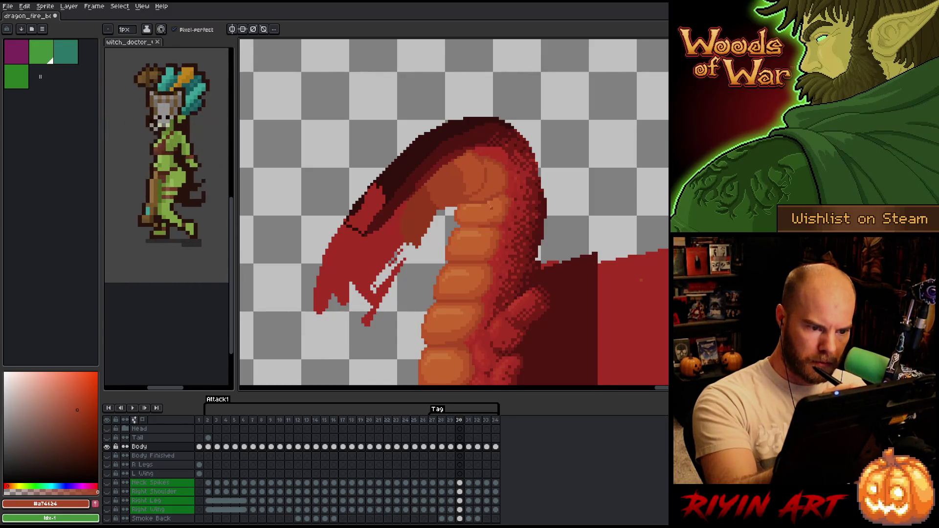
pyautogui.keyDown('alt'); pyautogui.click(491, 208); pyautogui.keyUp('alt')
pyautogui.keyDown('alt'); pyautogui.click(488, 184); pyautogui.keyUp('alt')
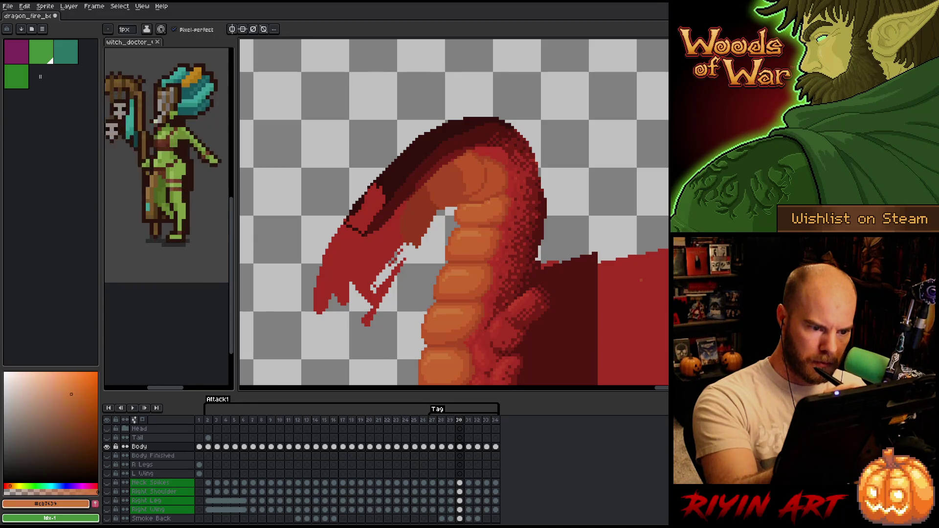
pyautogui.keyDown('alt'); pyautogui.click(497, 195); pyautogui.keyUp('alt')
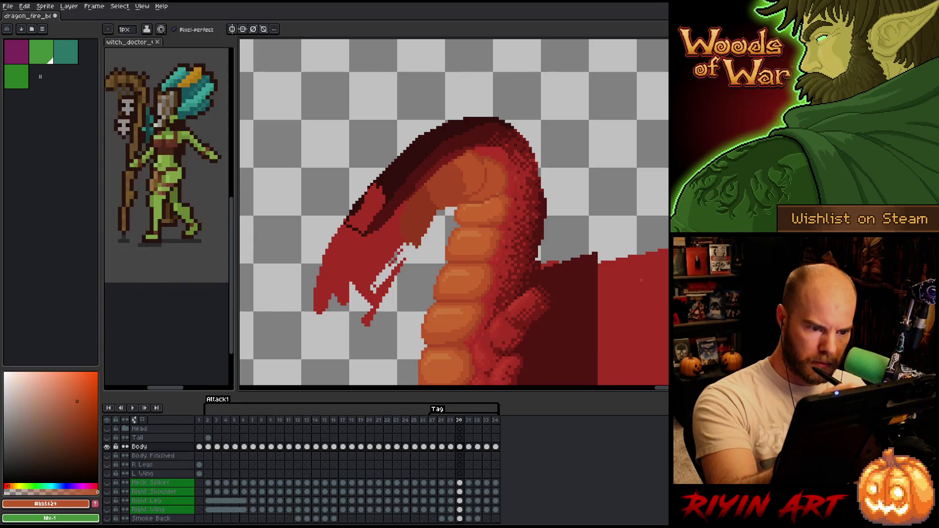
pyautogui.keyDown('alt'); pyautogui.click(480, 147); pyautogui.keyUp('alt')
pyautogui.press('alt')
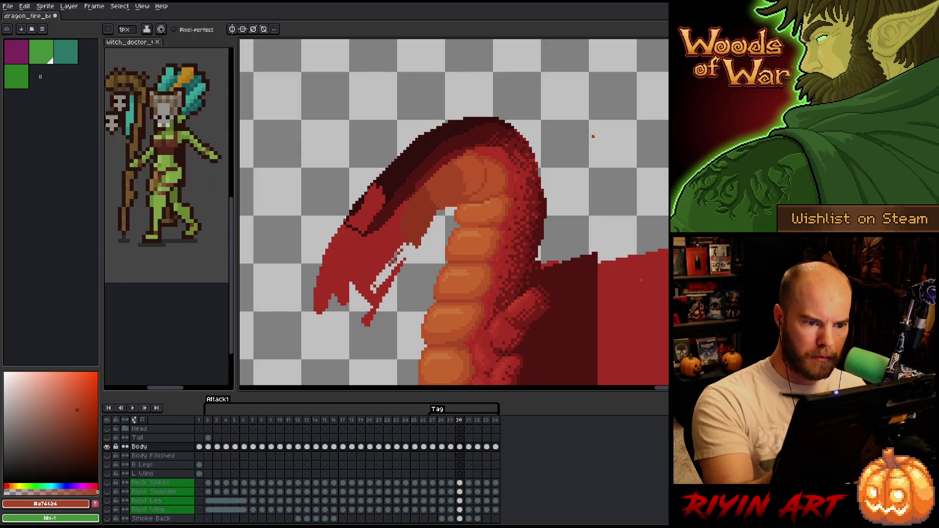
pyautogui.press('Left')
# Compare neighbouring frames and touch up the scales with mid orange and deep brown-red
pyautogui.press('Right')
pyautogui.press('Right')
pyautogui.press('Right')
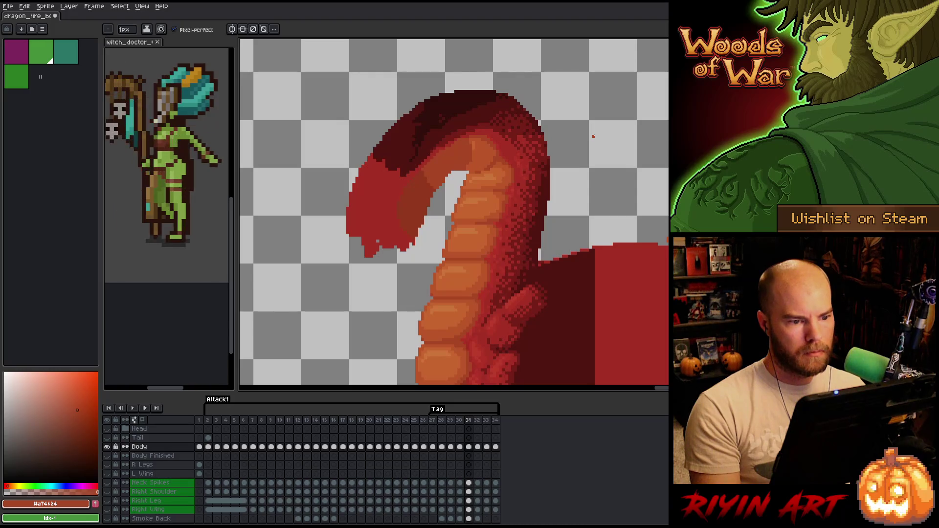
pyautogui.press('Left')
pyautogui.press('Left')
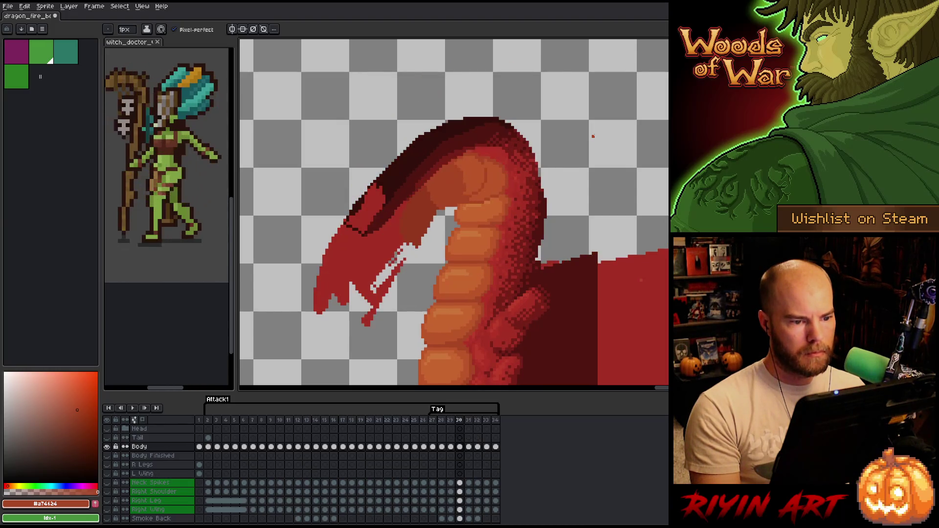
pyautogui.press('Right')
pyautogui.press('Left')
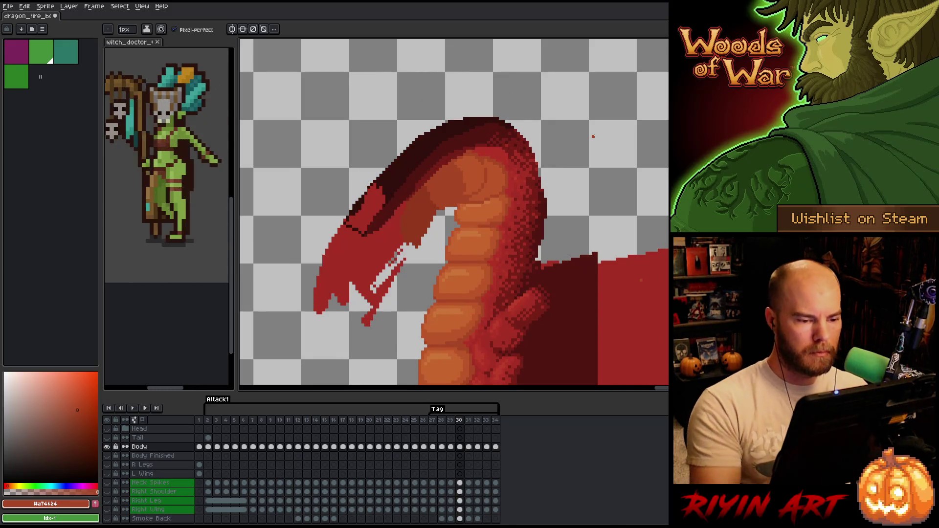
pyautogui.keyDown('alt'); pyautogui.click(507, 194); pyautogui.keyUp('alt')
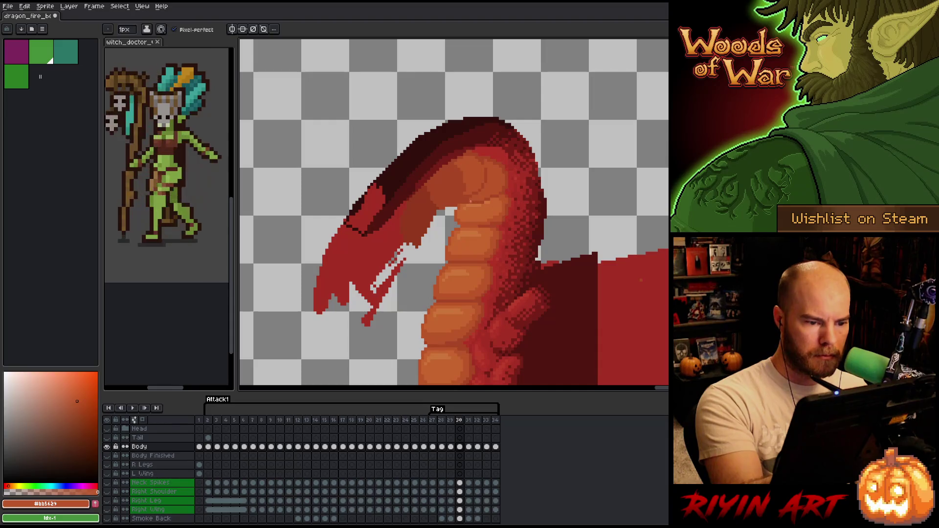
pyautogui.keyDown('alt'); pyautogui.click(501, 192); pyautogui.keyUp('alt')
# Retouch the belly with sampled light and mid orange, sample the head red, then go to frame 29
pyautogui.press('alt')
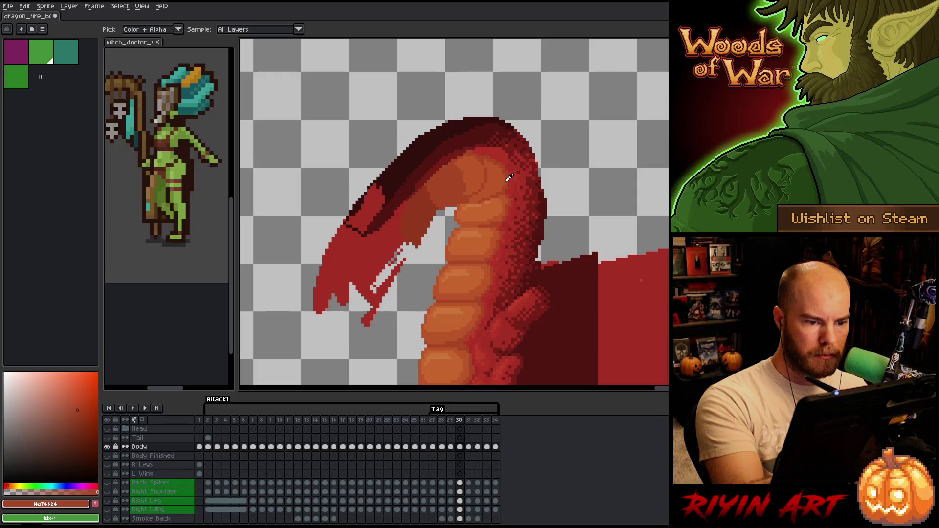
pyautogui.keyDown('alt'); pyautogui.click(491, 202); pyautogui.keyUp('alt')
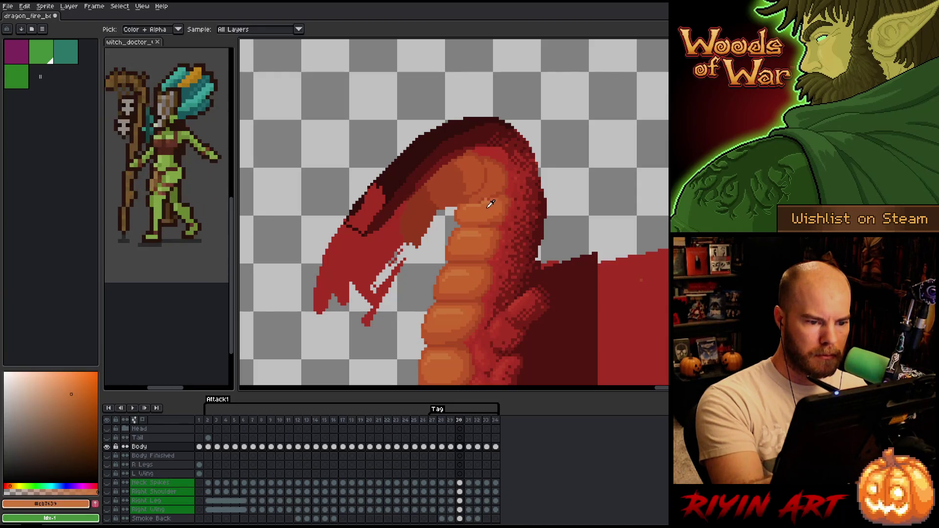
pyautogui.keyDown('alt'); pyautogui.click(489, 194); pyautogui.keyUp('alt')
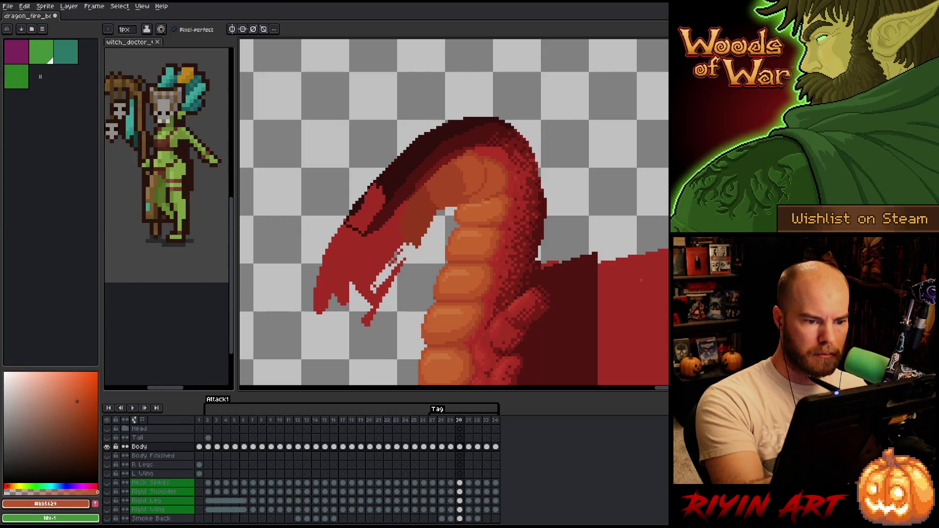
pyautogui.keyDown('alt'); pyautogui.click(494, 185); pyautogui.keyUp('alt')
pyautogui.keyDown('alt'); pyautogui.click(492, 195); pyautogui.keyUp('alt')
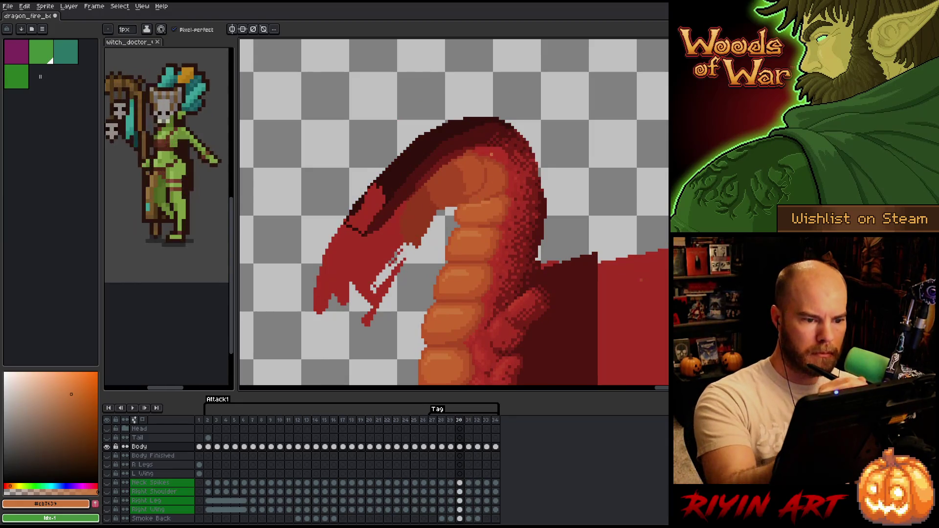
pyautogui.press('alt')
pyautogui.click(481, 143)
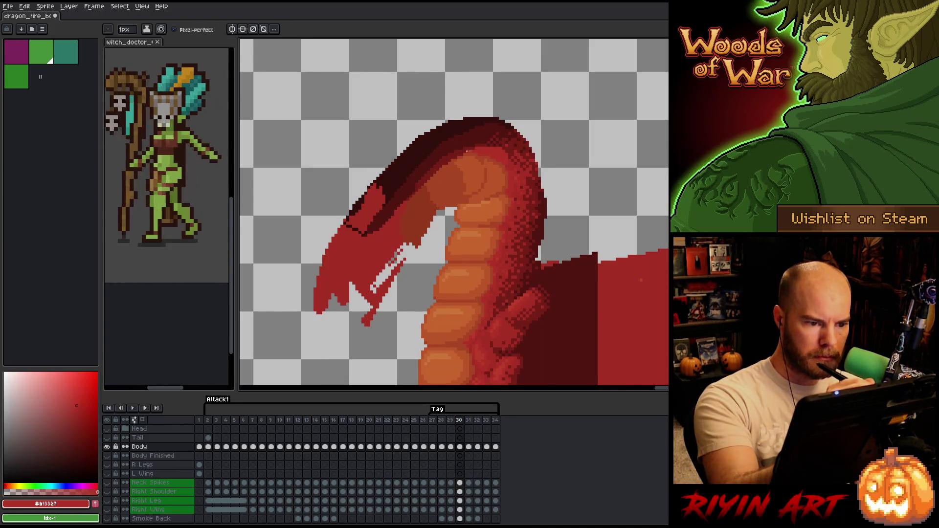
pyautogui.press(',')
pyautogui.press('Return')
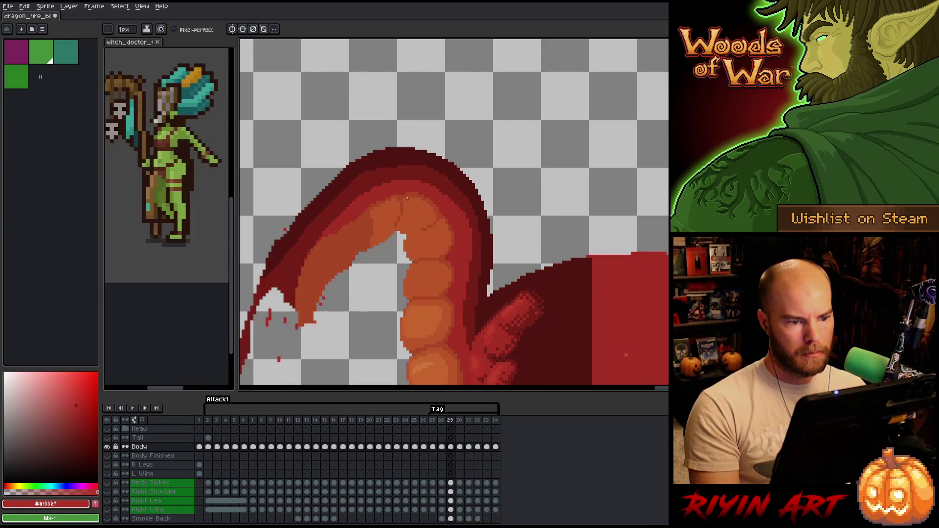
# Solo the Body layer, re-show the Neck Spikes layer, and select its frame 30 cel
pyautogui.keyDown('alt'); pyautogui.click(106, 446); pyautogui.keyUp('alt')
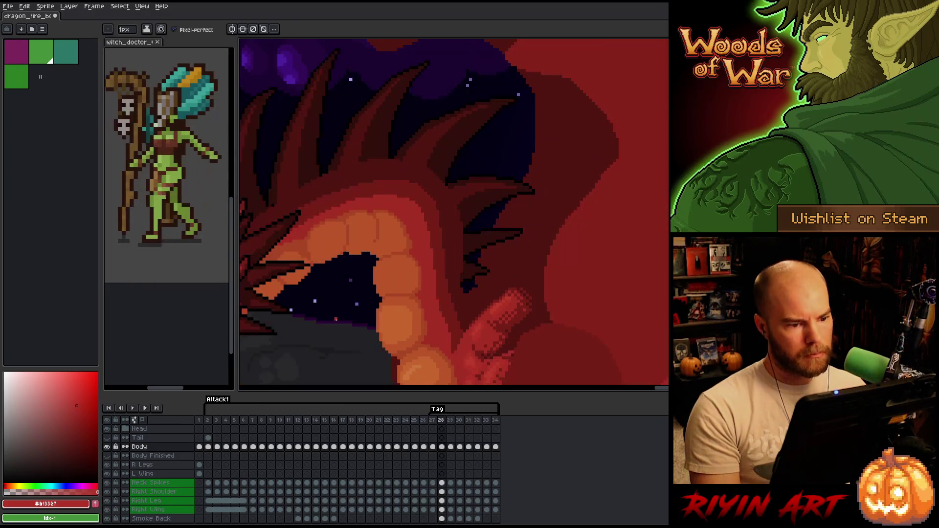
pyautogui.press('.')
pyautogui.press('.')
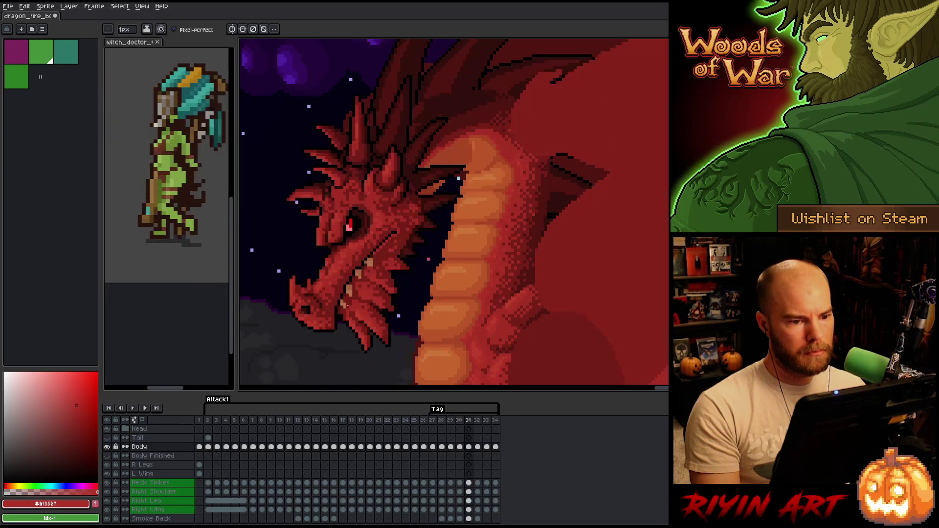
pyautogui.press(',')
pyautogui.scroll(-2, 276, 386)
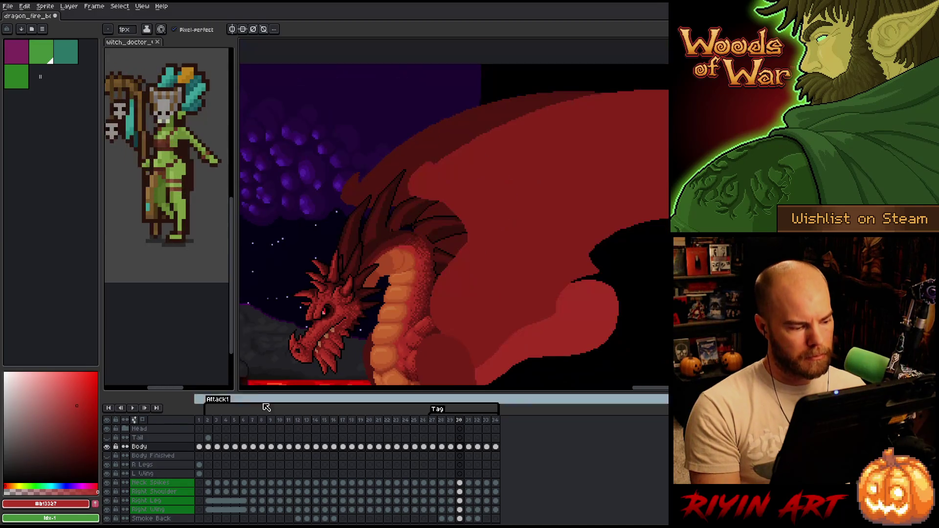
pyautogui.scroll(-2, 174, 458)
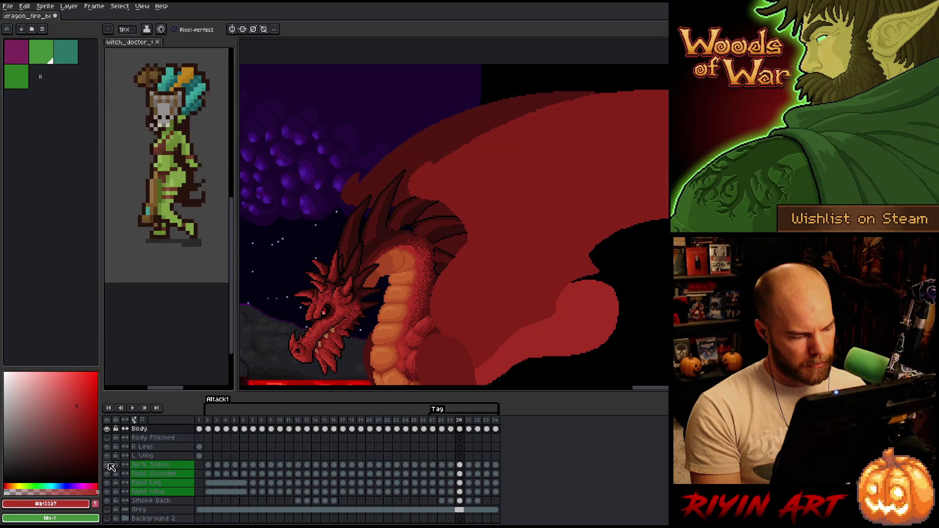
pyautogui.keyDown('alt'); pyautogui.click(106, 428); pyautogui.keyUp('alt')
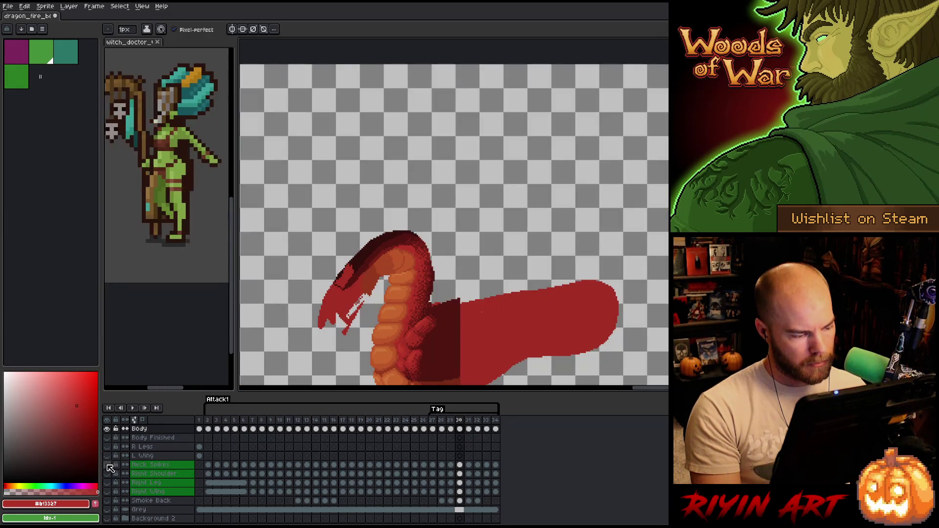
pyautogui.click(107, 465)
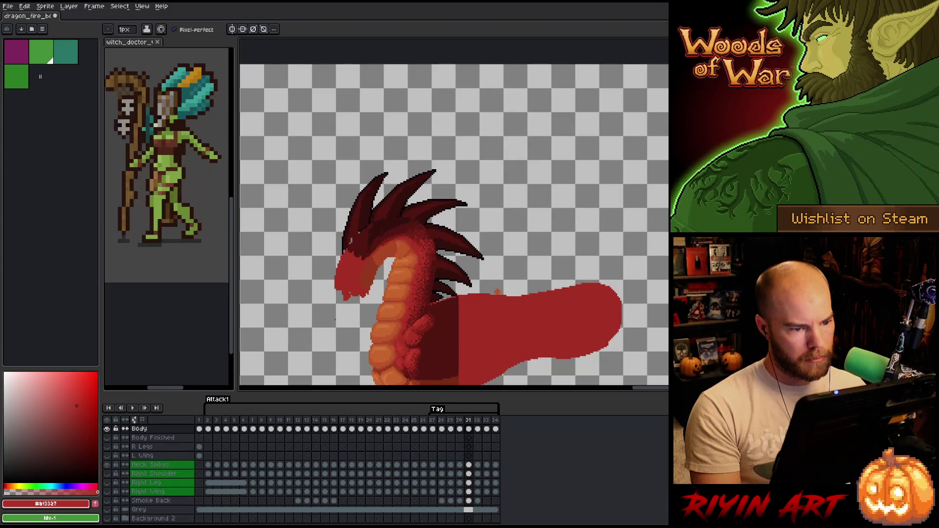
pyautogui.moveTo(378, 291); pyautogui.dragTo(442, 260)
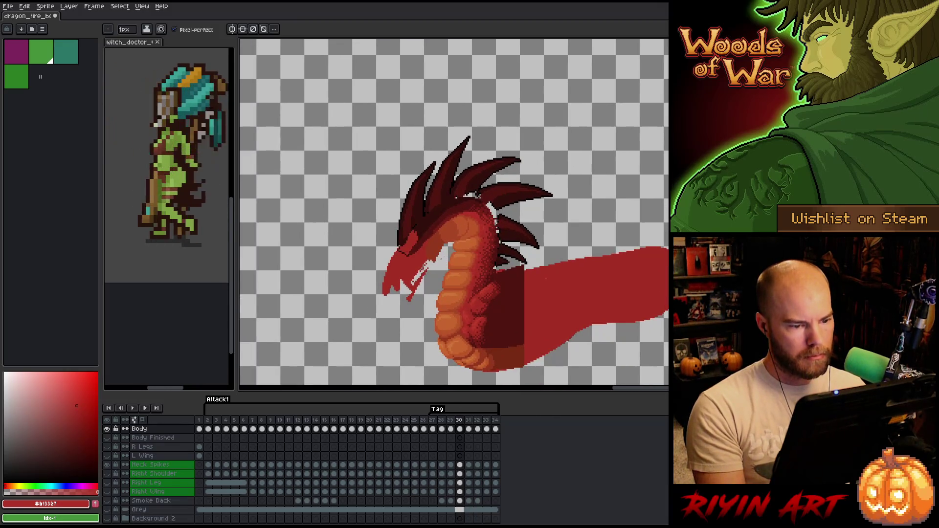
pyautogui.scroll(2, 474, 186)
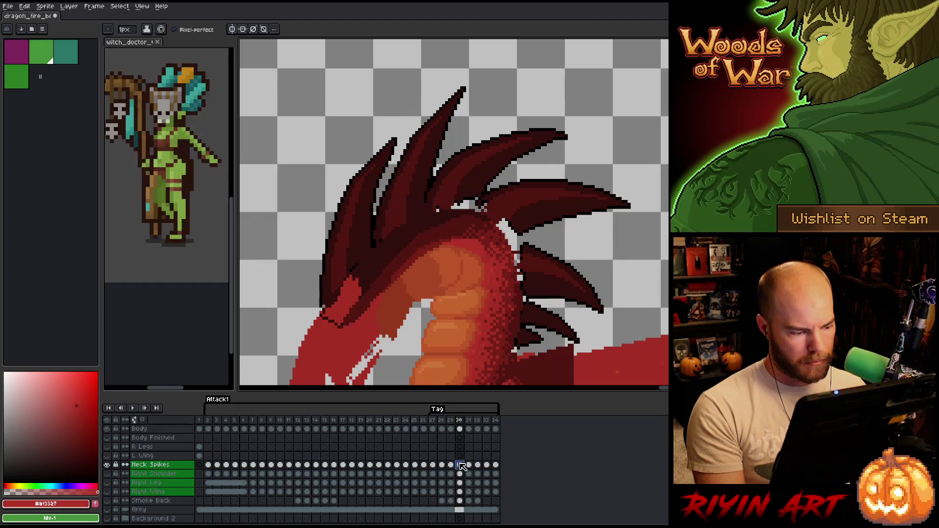
pyautogui.click(459, 464)
pyautogui.scroll(-1, 455, 291)
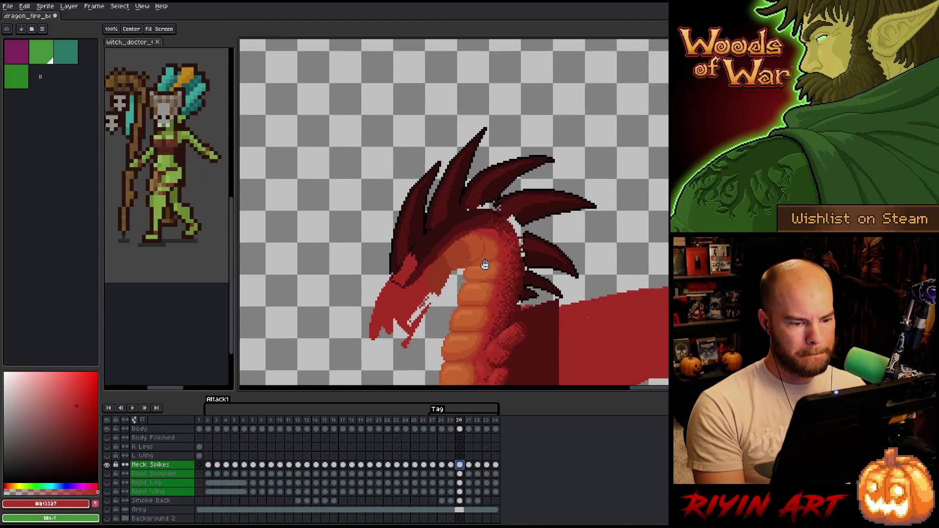
pyautogui.scroll(1, 455, 291)
# Lasso the lower neck spikes, shift them slightly down-left, and compare against neighbouring frames
pyautogui.press('q')
pyautogui.moveTo(525, 325)
pyautogui.mouseDown()
pyautogui.moveTo(651, 239)
pyautogui.moveTo(567, 188)
pyautogui.moveTo(534, 315)
pyautogui.mouseUp()
pyautogui.moveTo(583, 232); pyautogui.dragTo(578, 239)
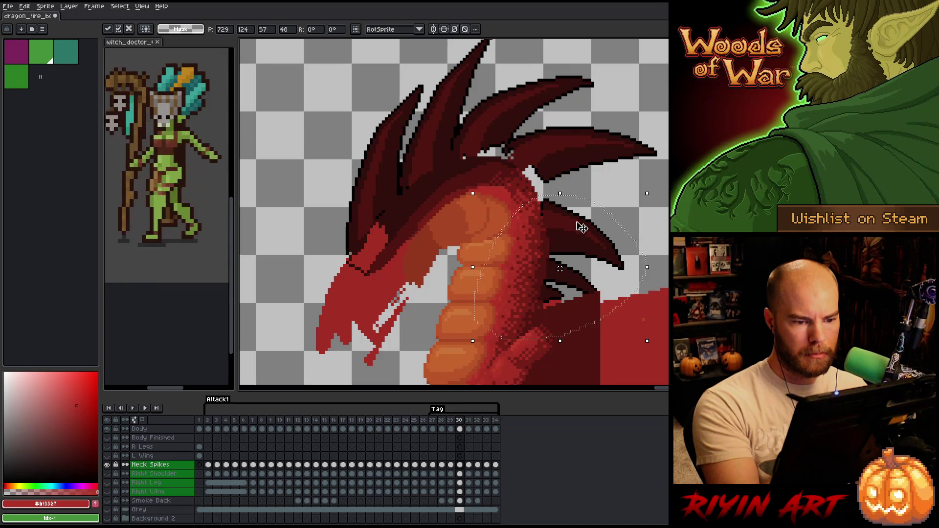
pyautogui.click(508, 194)
pyautogui.moveTo(508, 195)
pyautogui.mouseDown()
pyautogui.moveTo(503, 149)
pyautogui.moveTo(593, 150)
pyautogui.moveTo(580, 171)
pyautogui.mouseUp()
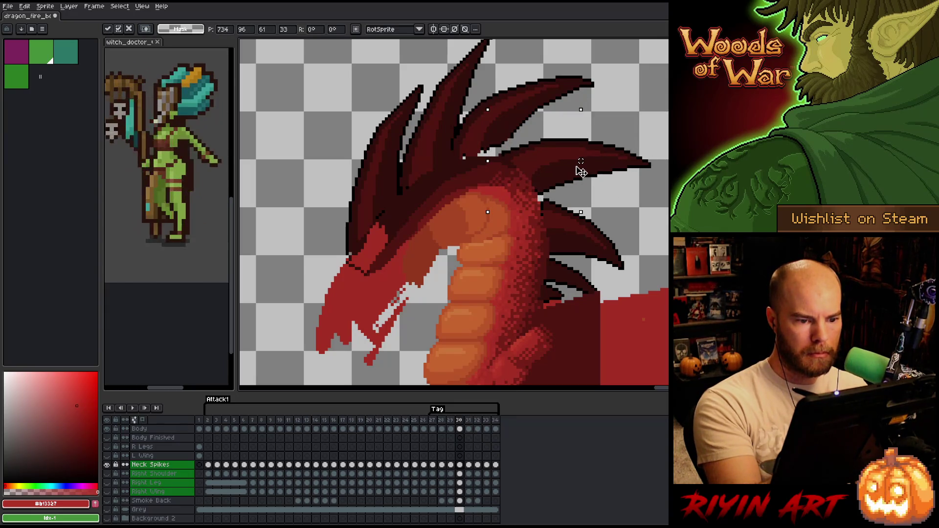
pyautogui.press('Left')
pyautogui.press('Right')
pyautogui.press('Right')
pyautogui.press('Left')
pyautogui.press('Left')
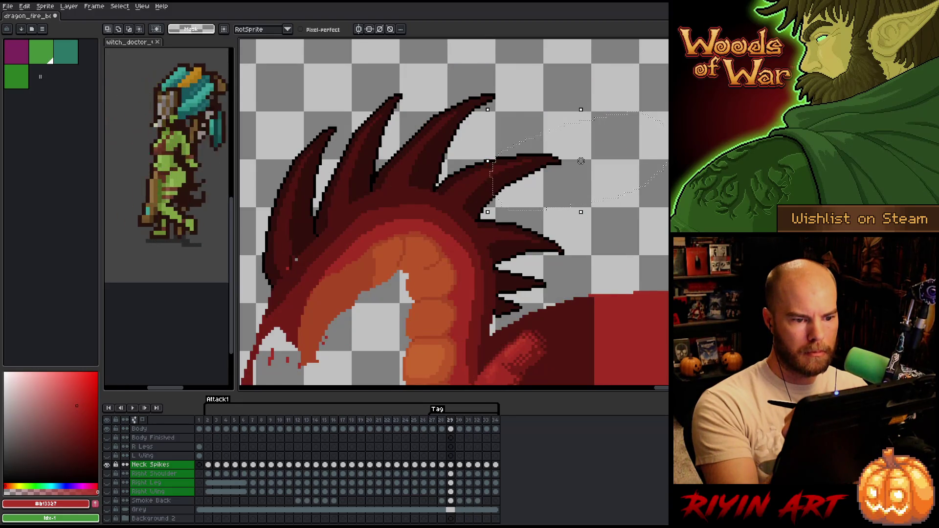
pyautogui.press('Right')
pyautogui.press('Right')
pyautogui.press('Left')
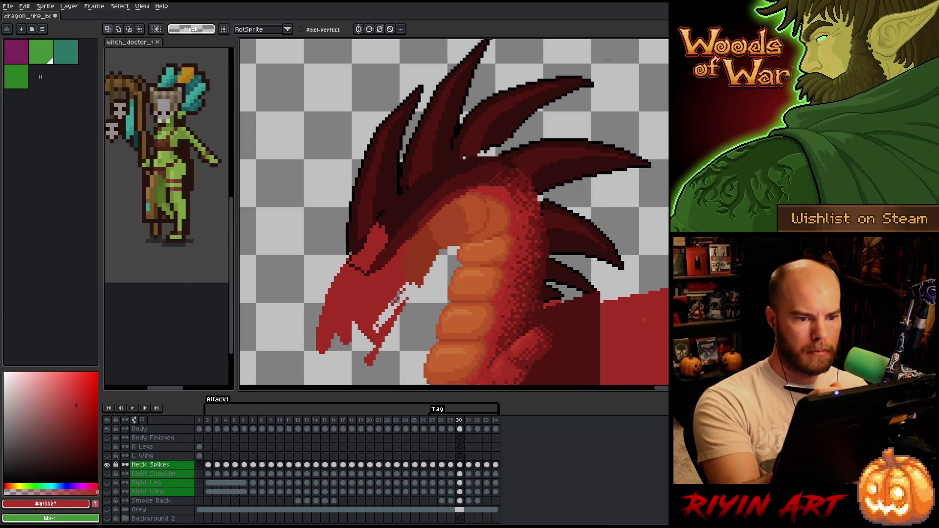
pyautogui.press('Right')
pyautogui.press('Left')
# Lasso the upper right spike, move it down and left, and check the motion across frames
pyautogui.moveTo(550, 59)
pyautogui.mouseDown()
pyautogui.moveTo(563, 100)
pyautogui.moveTo(523, 137)
pyautogui.moveTo(455, 161)
pyautogui.moveTo(464, 158)
pyautogui.mouseUp()
pyautogui.moveTo(509, 119); pyautogui.dragTo(506, 128)
pyautogui.press('Return')
pyautogui.press('Left')
pyautogui.press('Right')
pyautogui.press('Right')
pyautogui.press('Left')
pyautogui.press('Left')
pyautogui.press('Right')
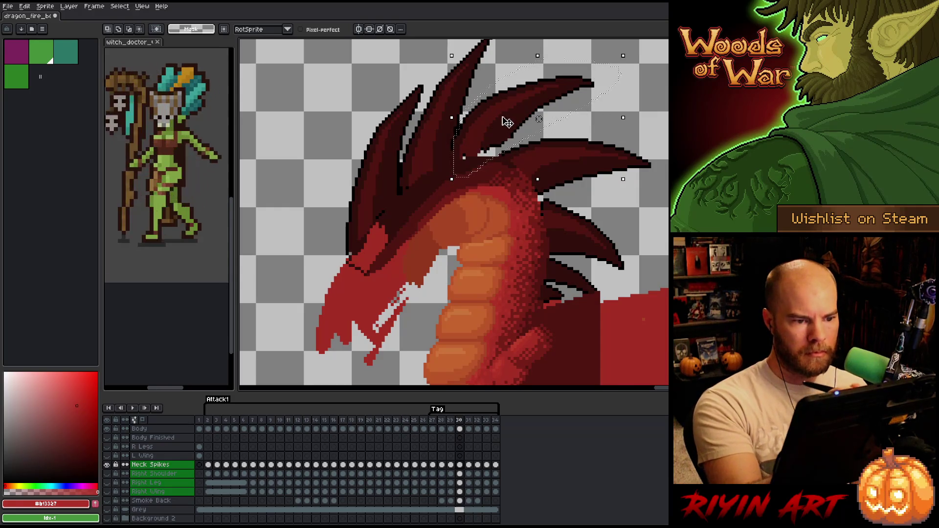
# Fine-tune the spike up-right and by single pixels, confirm it, and drop the selection
pyautogui.moveTo(504, 132); pyautogui.dragTo(506, 126)
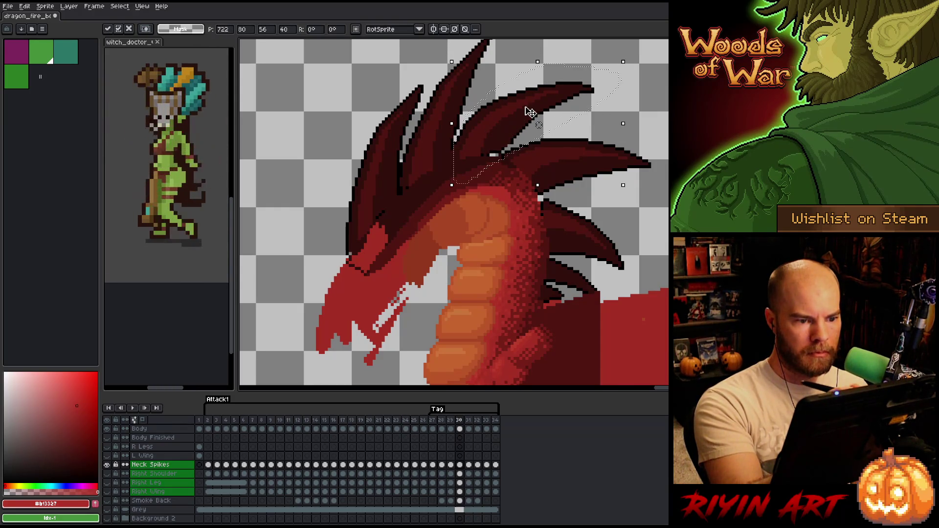
pyautogui.press('Return')
pyautogui.press('Right')
pyautogui.press('Left')
pyautogui.press('Left')
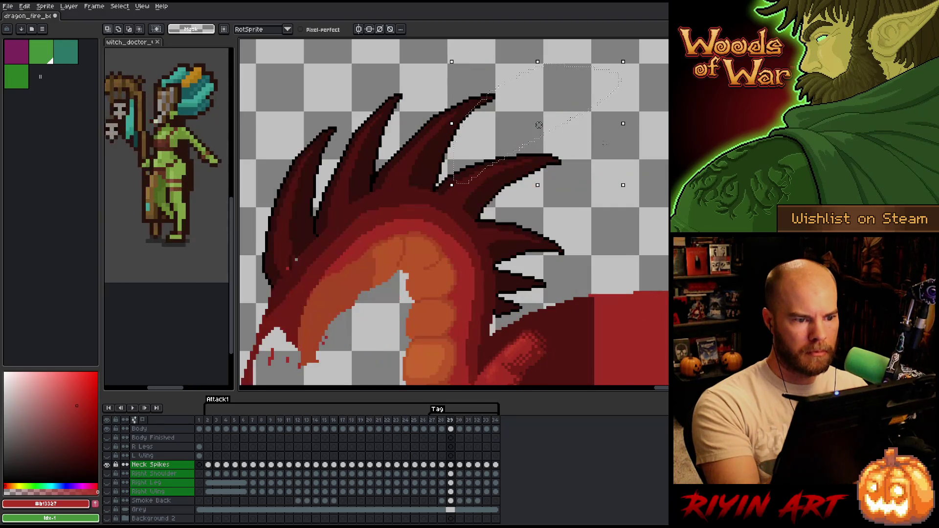
pyautogui.press('Right')
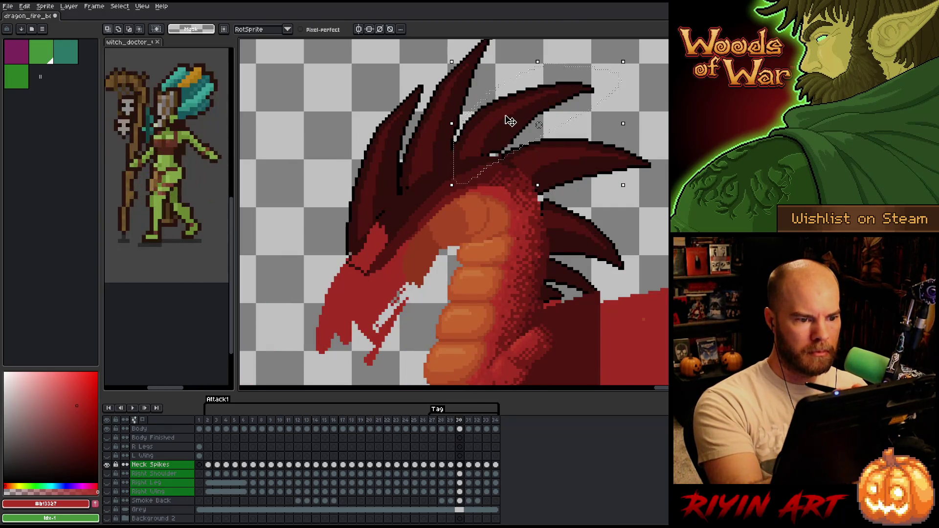
pyautogui.press('Left')
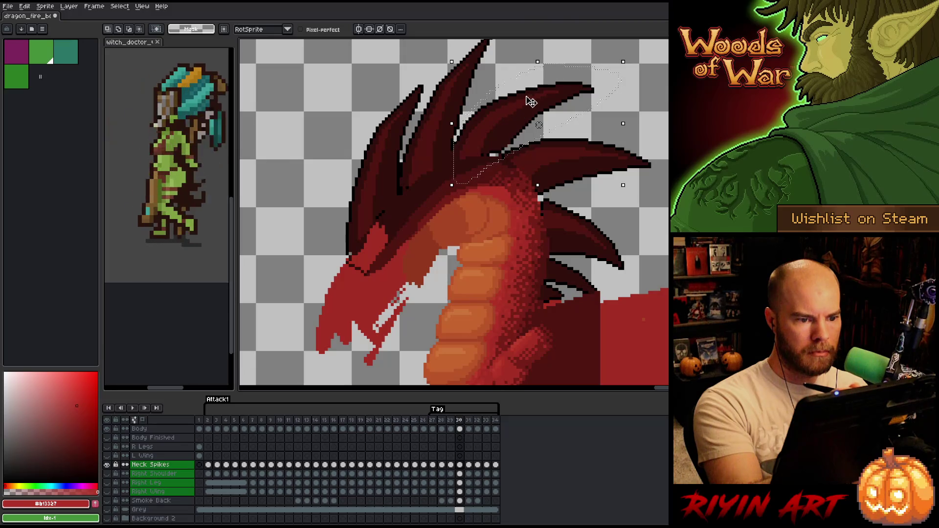
pyautogui.press('Up')
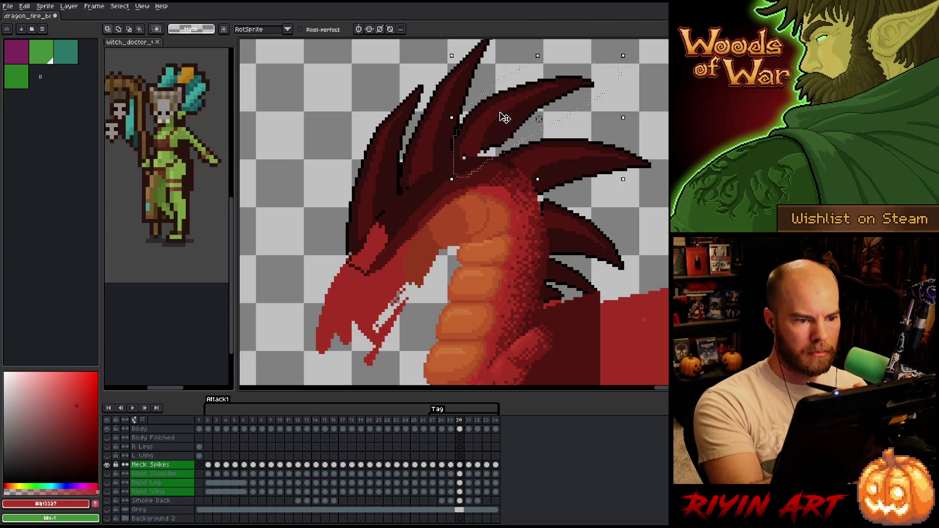
pyautogui.moveTo(491, 131); pyautogui.dragTo(488, 134)
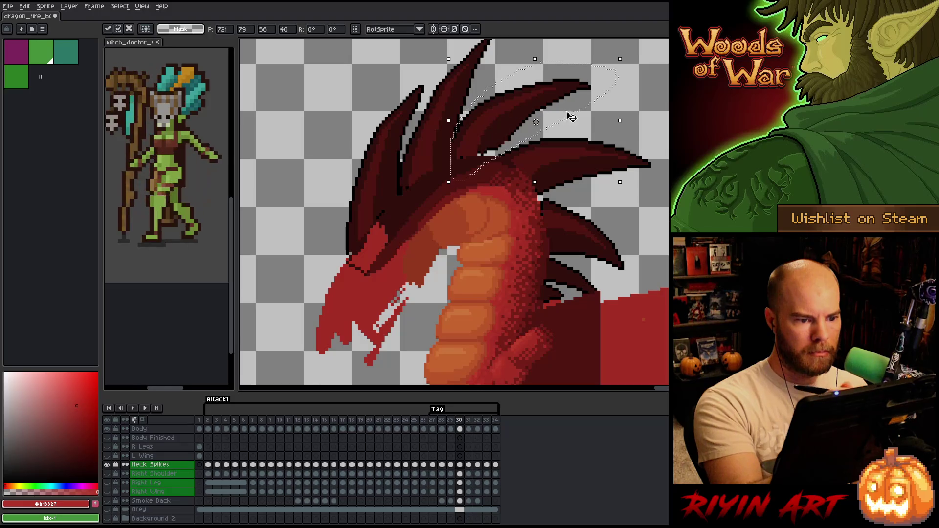
pyautogui.press('Return')
pyautogui.press('Return')
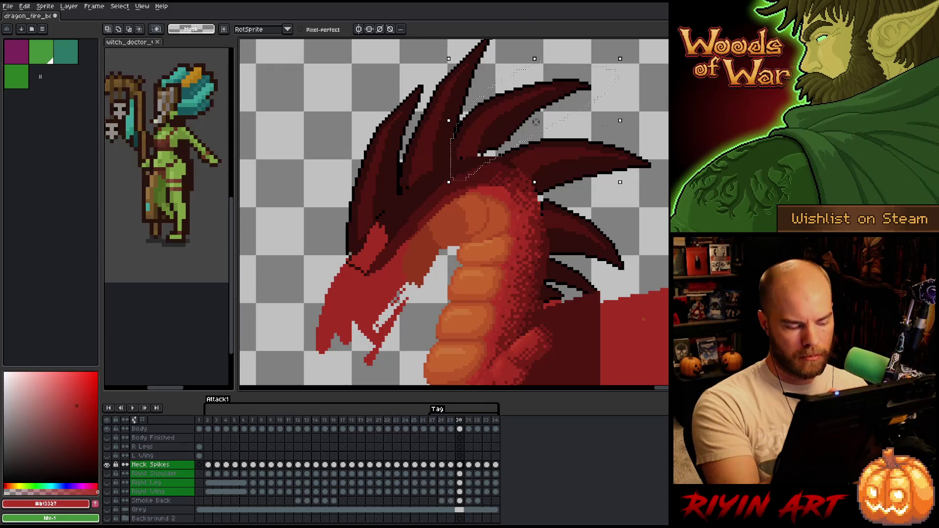
pyautogui.hotkey('ctrl', 'd')
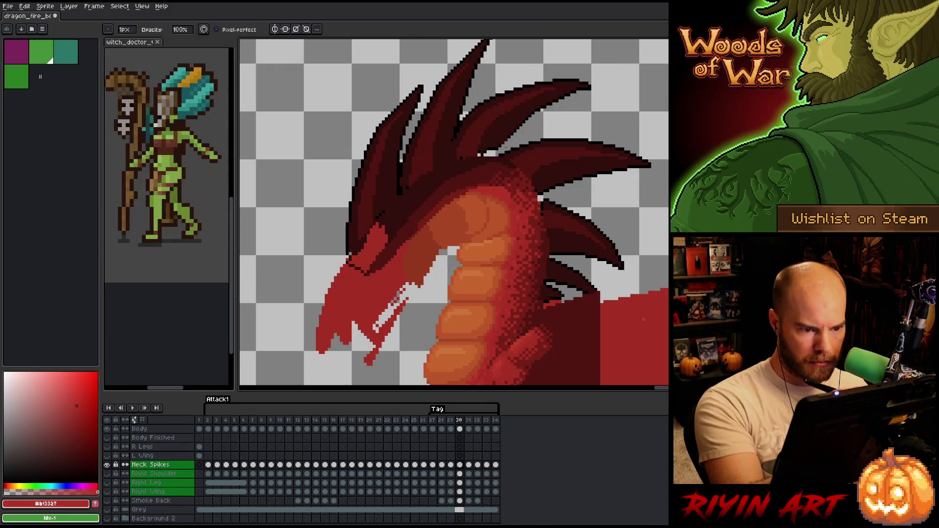
# Eyedrop the dark spike reds and pencil over the pale pixels at the spikes' base
pyautogui.keyDown('alt'); pyautogui.click(511, 135); pyautogui.keyUp('alt')
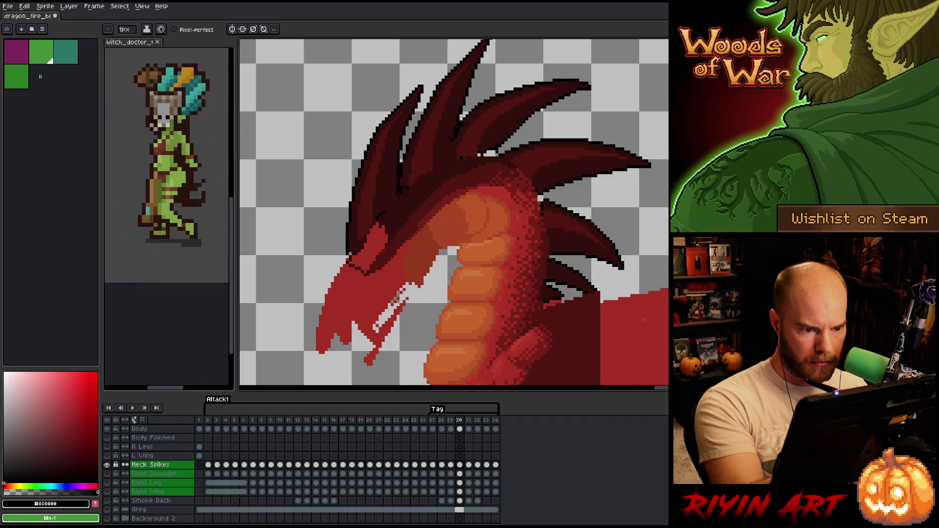
pyautogui.keyDown('alt'); pyautogui.click(500, 137); pyautogui.keyUp('alt')
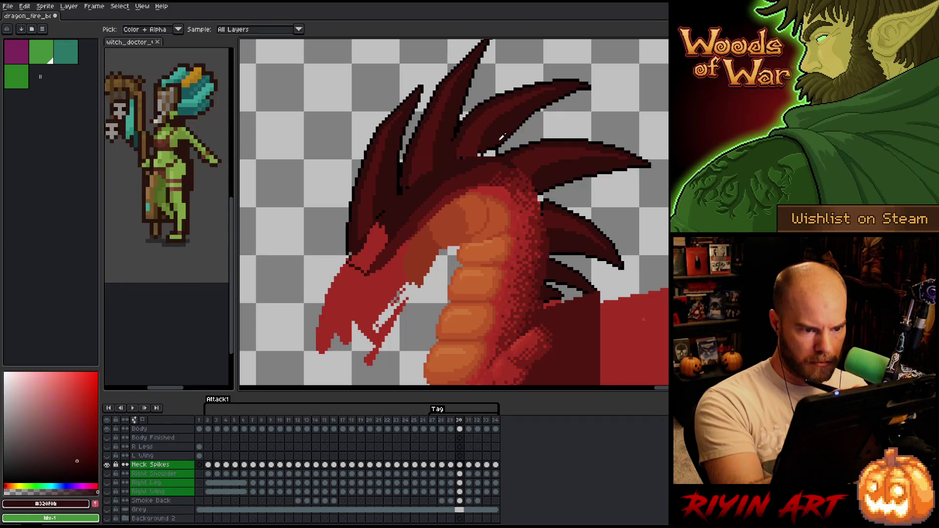
pyautogui.keyDown('alt'); pyautogui.click(499, 145); pyautogui.keyUp('alt')
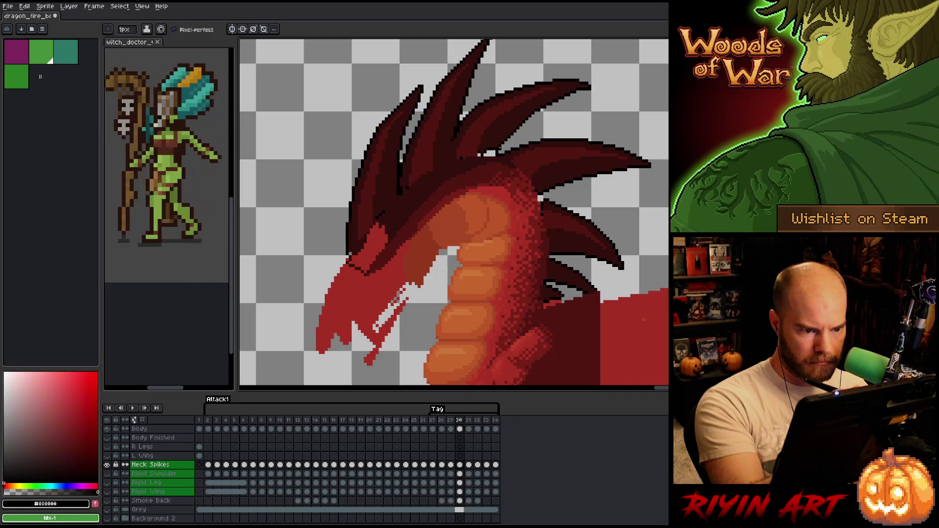
pyautogui.keyDown('alt'); pyautogui.click(501, 136); pyautogui.keyUp('alt')
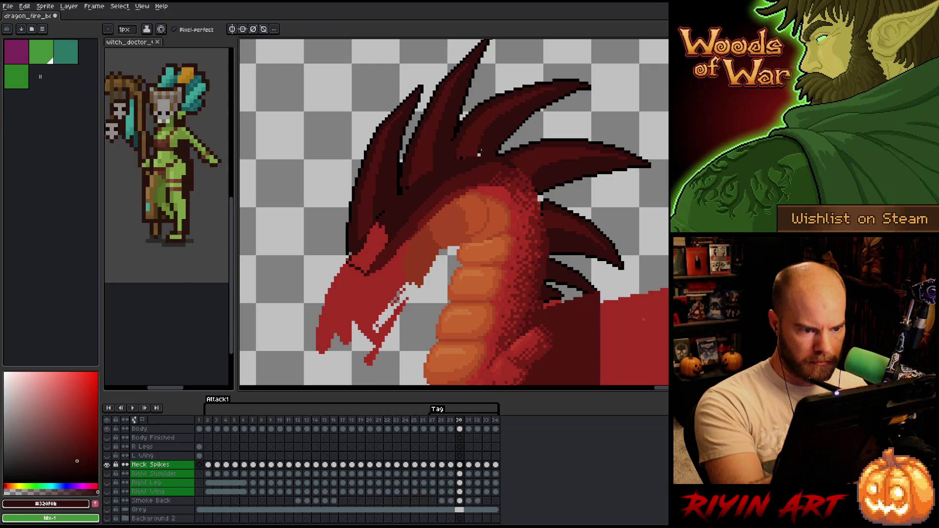
pyautogui.keyDown('alt'); pyautogui.click(460, 155); pyautogui.keyUp('alt')
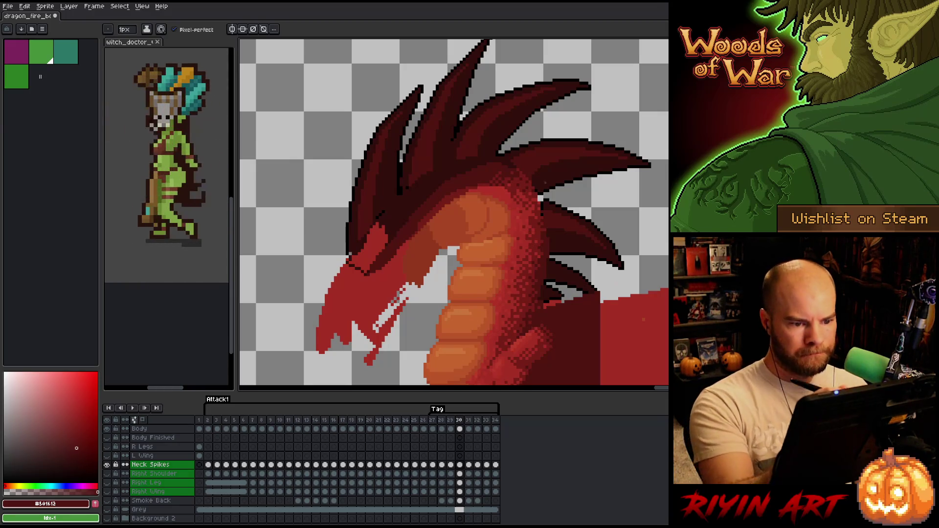
pyautogui.keyDown('alt'); pyautogui.click(543, 198); pyautogui.keyUp('alt')
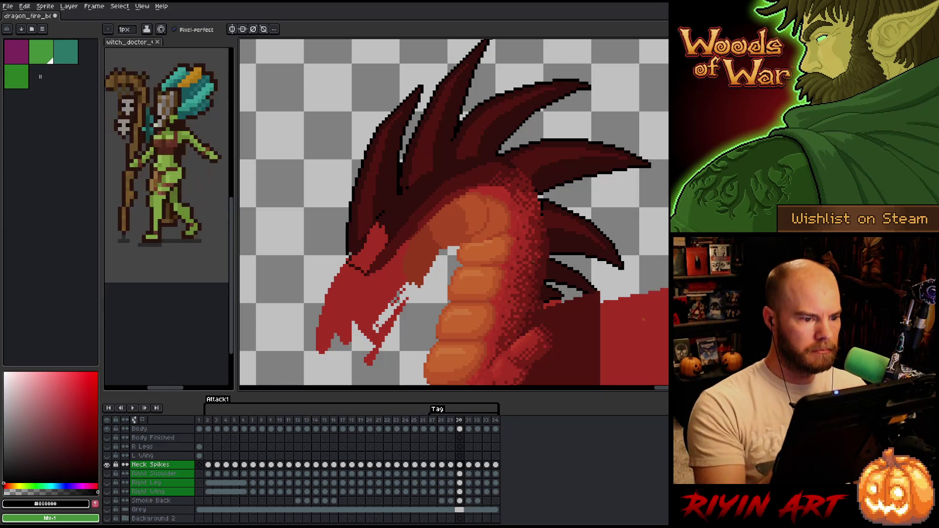
pyautogui.keyDown('alt'); pyautogui.click(407, 180); pyautogui.keyUp('alt')
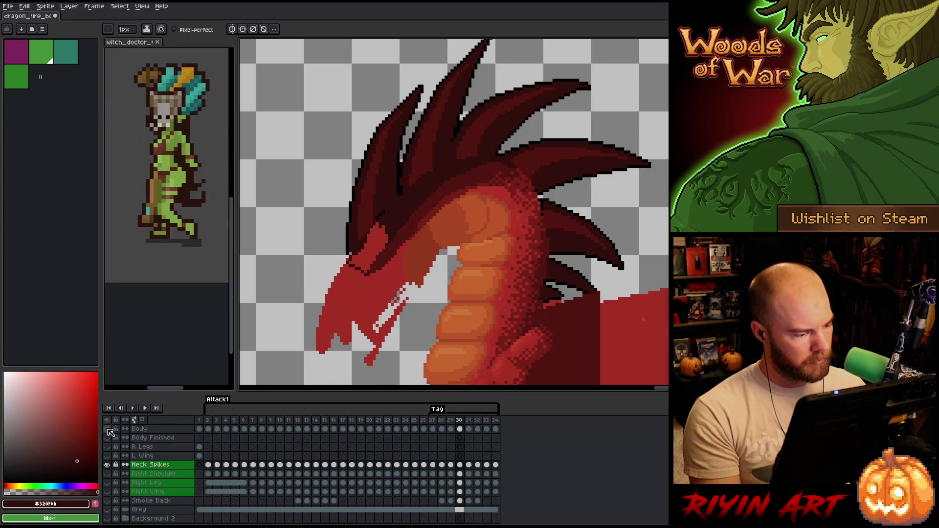
# Show all hidden layers again and delete the Tag animation tag
pyautogui.moveTo(107, 428); pyautogui.dragTo(107, 455)
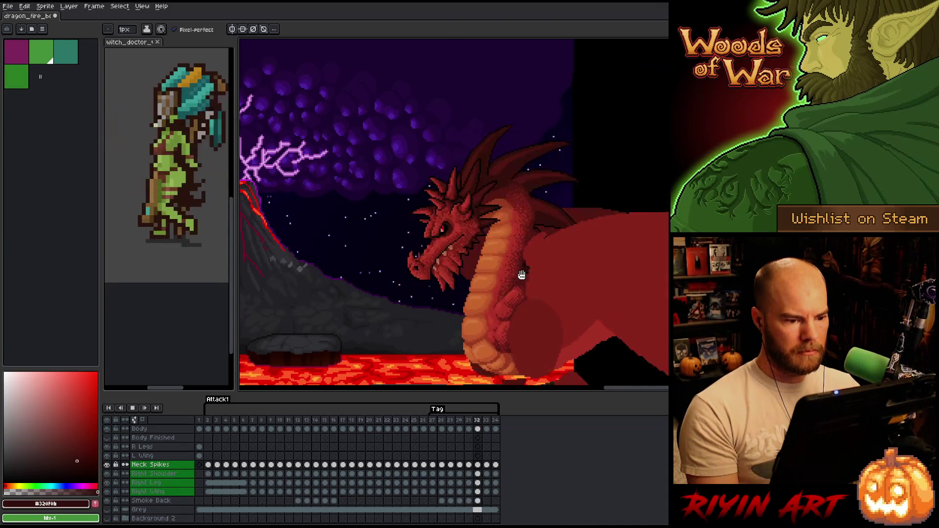
pyautogui.rightClick(445, 409)
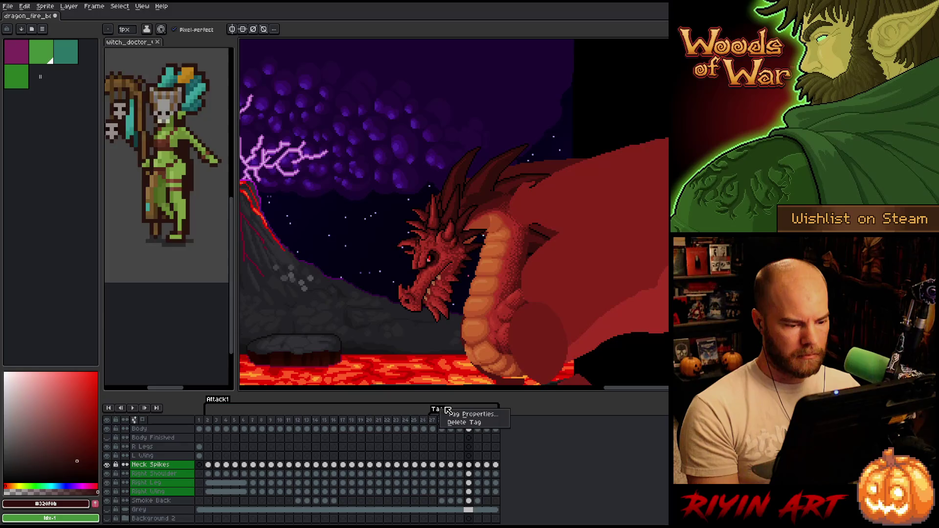
pyautogui.click(464, 422)
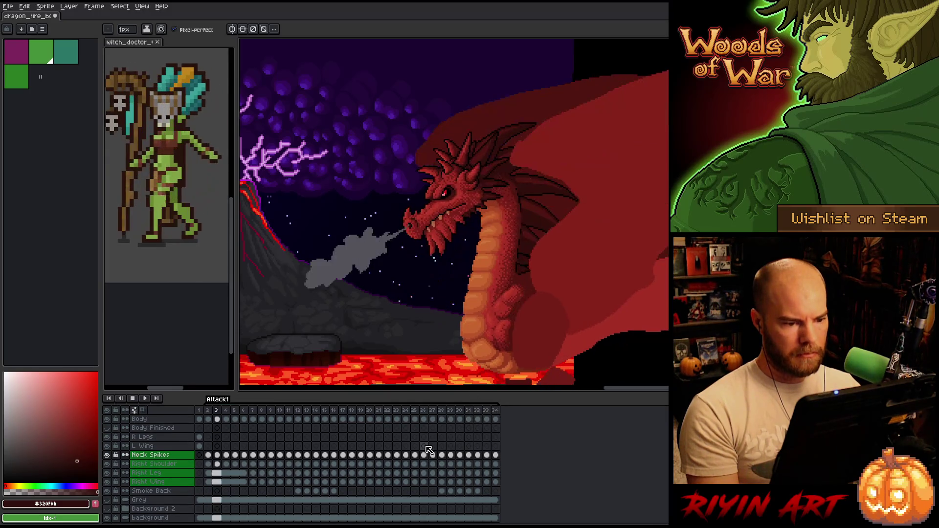
pyautogui.scroll(-3, 425, 280)
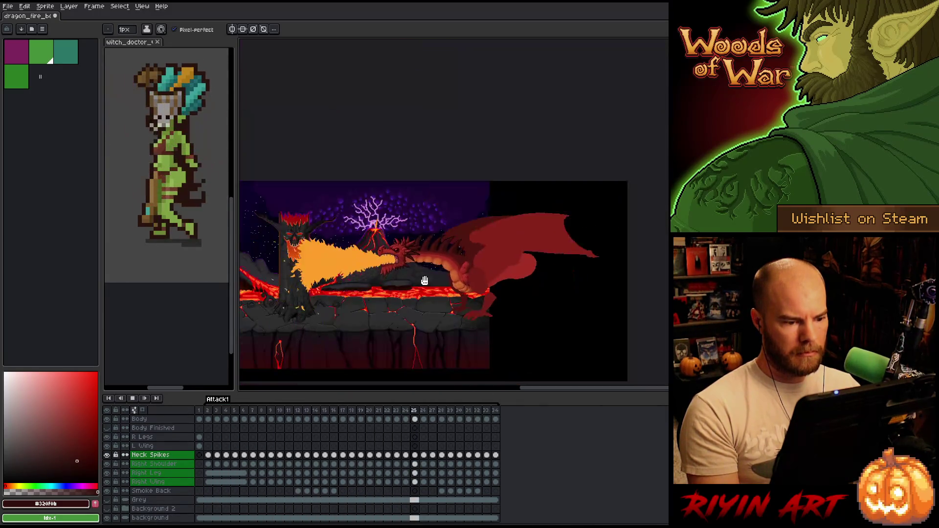
pyautogui.scroll(1, 424, 280)
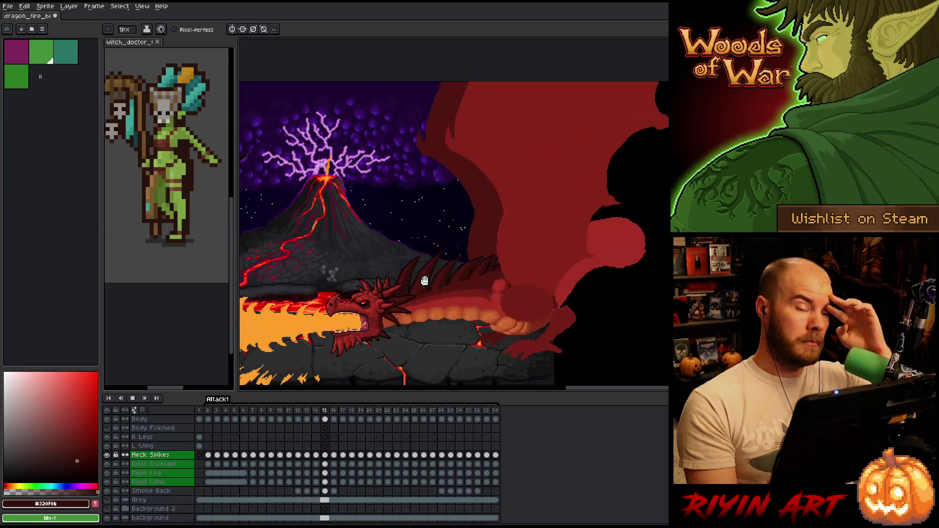
# Stop playback and step from frame 26 through frames 29 and 31 to inspect the head
pyautogui.press('Return')
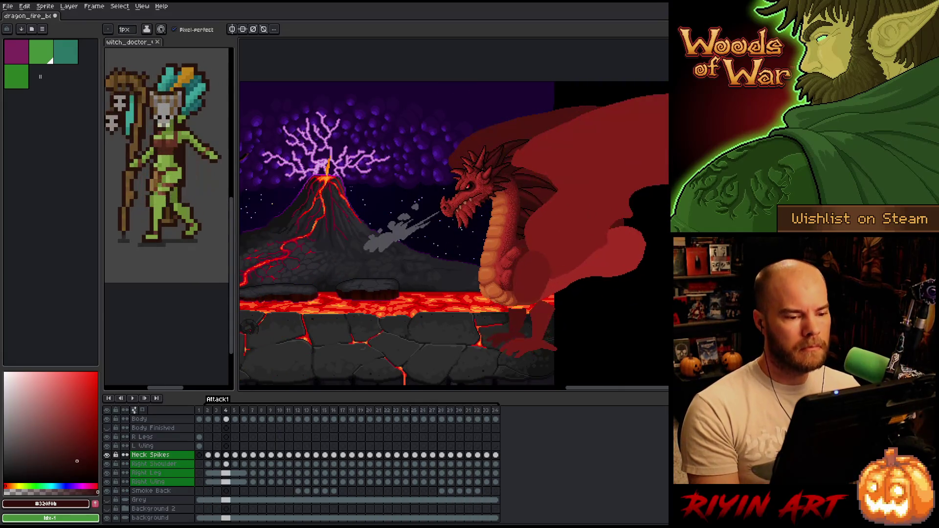
pyautogui.click(423, 414)
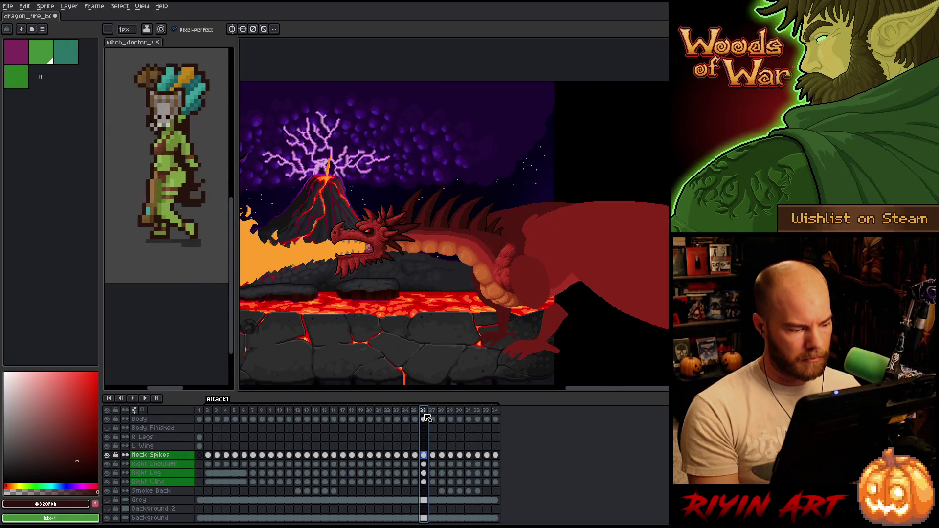
pyautogui.press('Right')
pyautogui.press('Right')
pyautogui.press('Right')
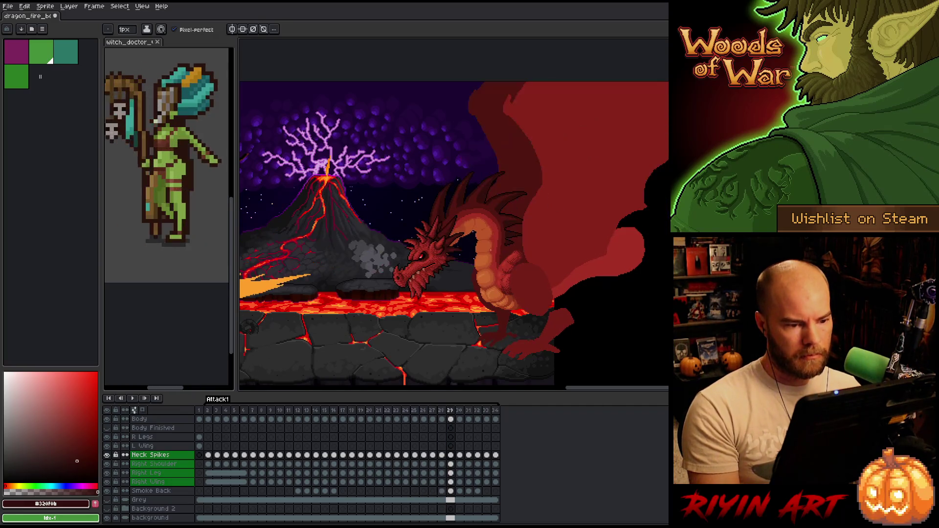
pyautogui.press('Right')
pyautogui.press('Right')
pyautogui.scroll(3, 491, 251)
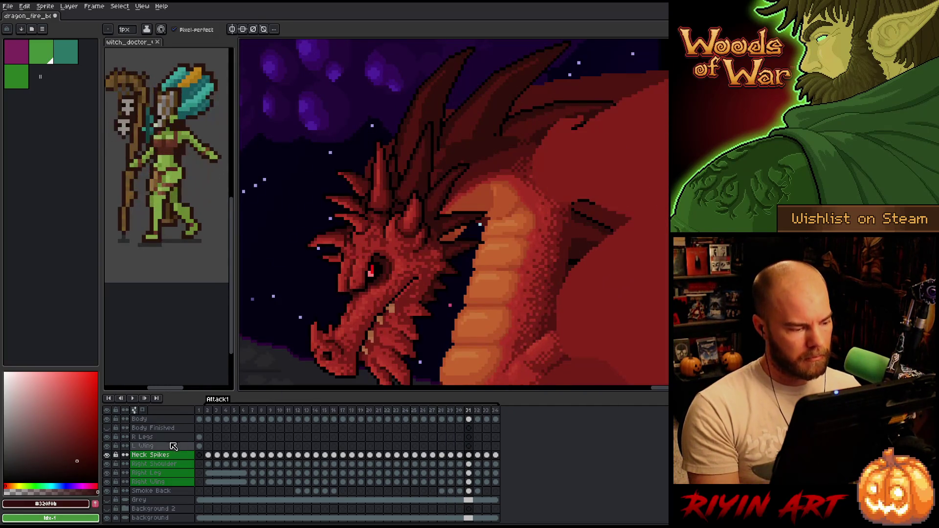
# Hide the Left Wing layer and compare the neck between frames 33 and 34
pyautogui.scroll(2, 147, 456)
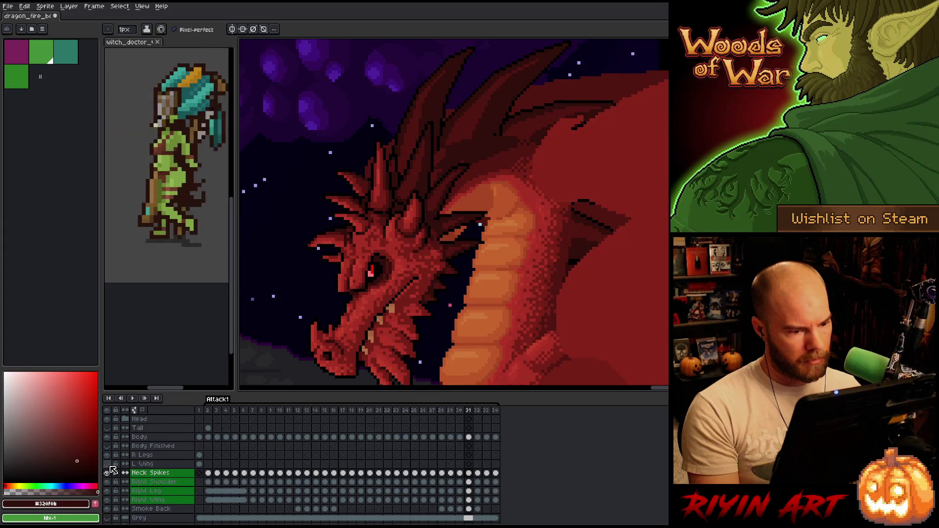
pyautogui.scroll(5, 111, 467)
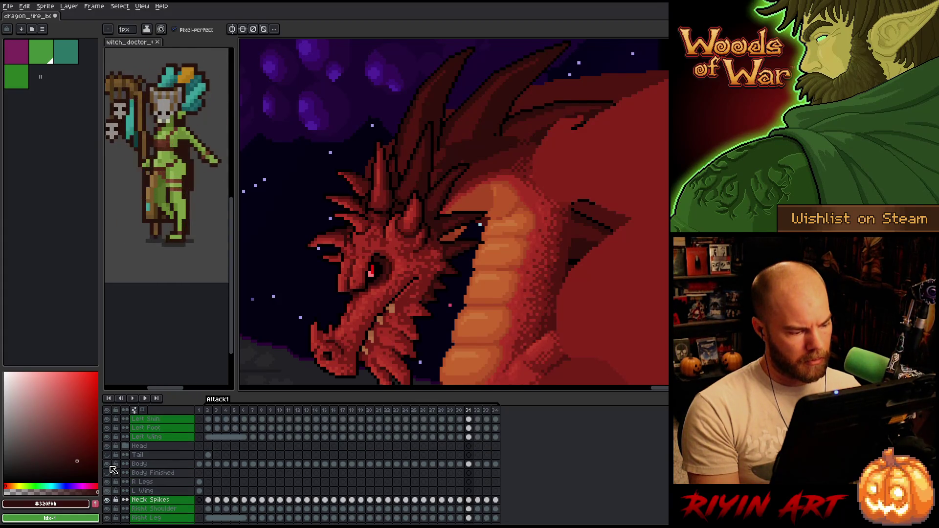
pyautogui.click(111, 455)
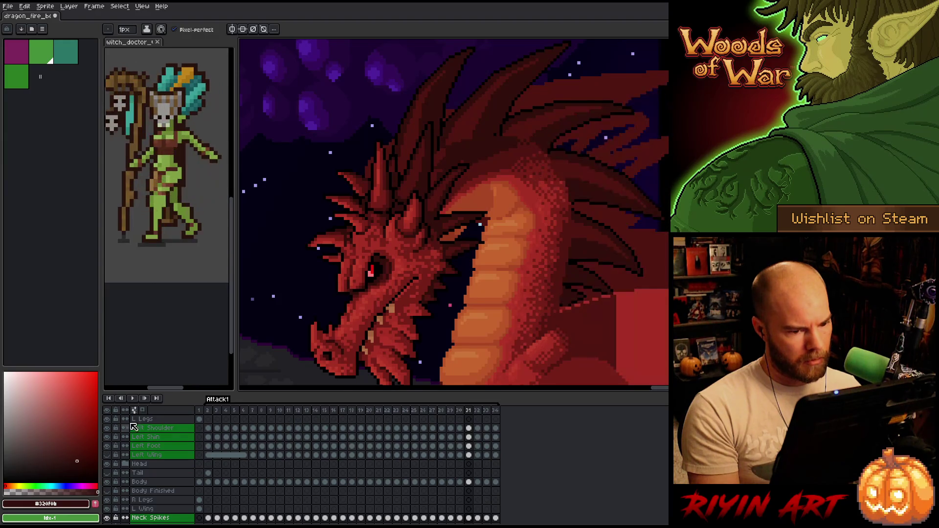
pyautogui.press('Right')
pyautogui.press('Right')
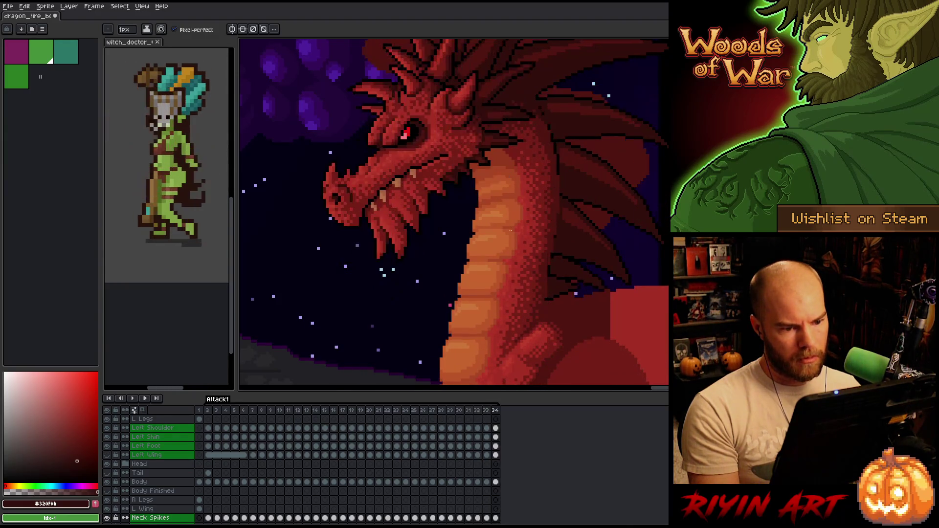
pyautogui.press('Right')
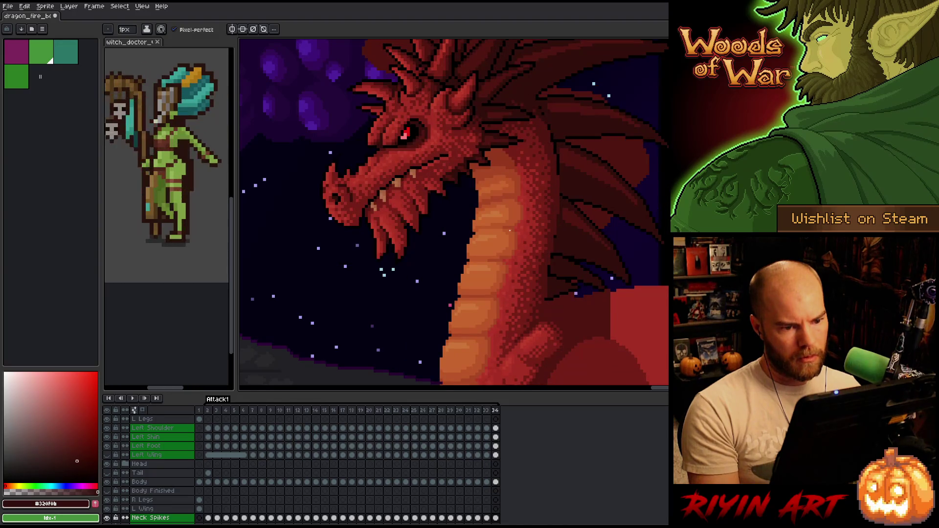
pyautogui.press('Left')
pyautogui.press('Right')
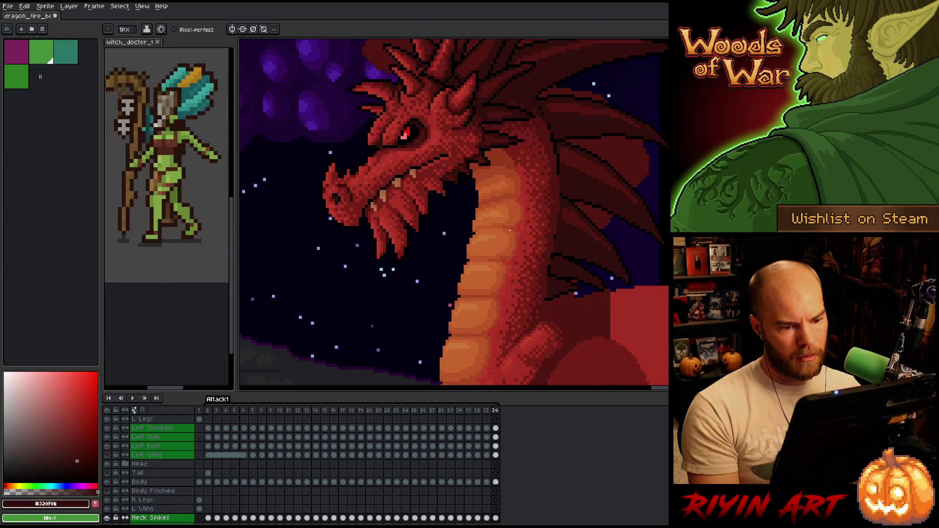
pyautogui.press('Left')
# Return to the opening frames and select frame 3 with the larger smoke cloud
pyautogui.press('Return')
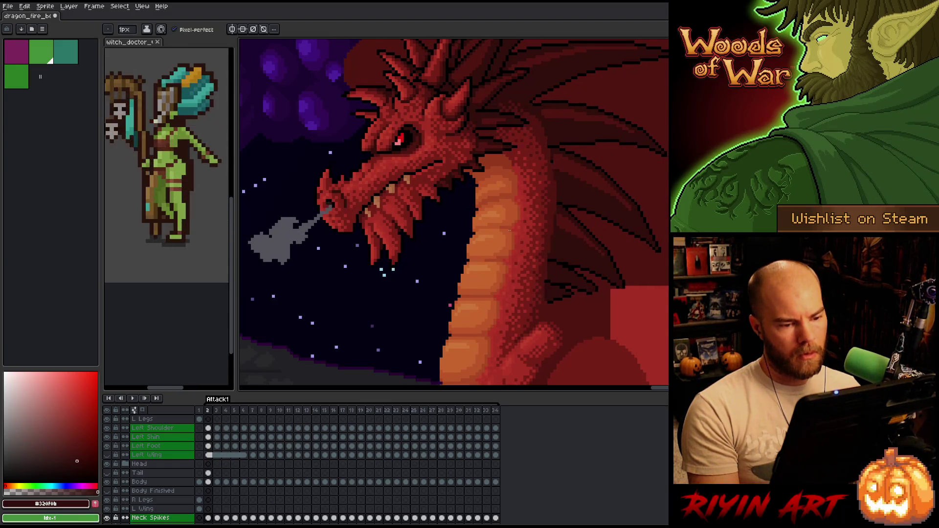
pyautogui.scroll(-3, 454, 214)
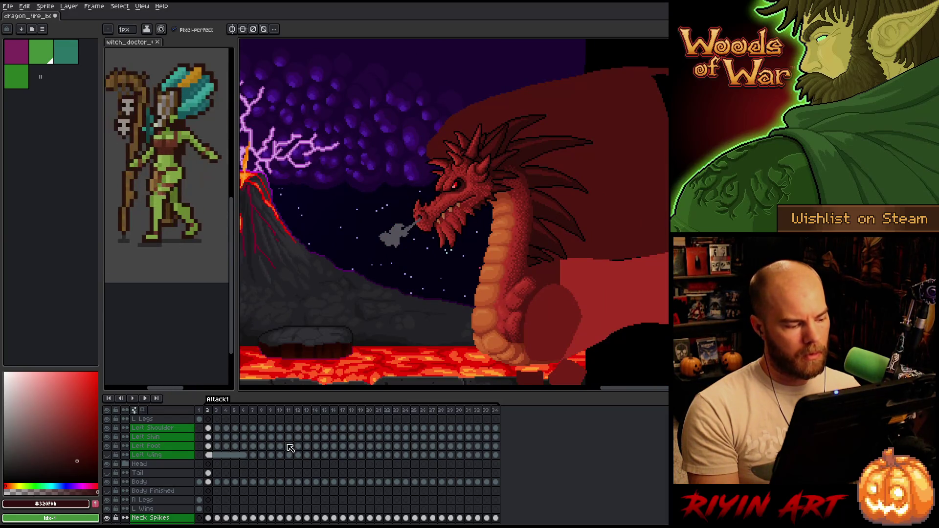
pyautogui.scroll(-2, 223, 487)
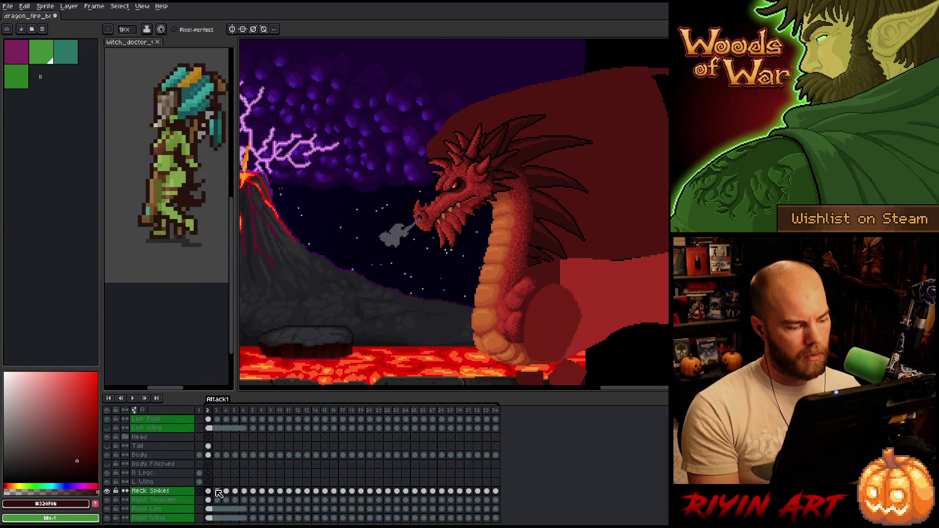
pyautogui.click(217, 490)
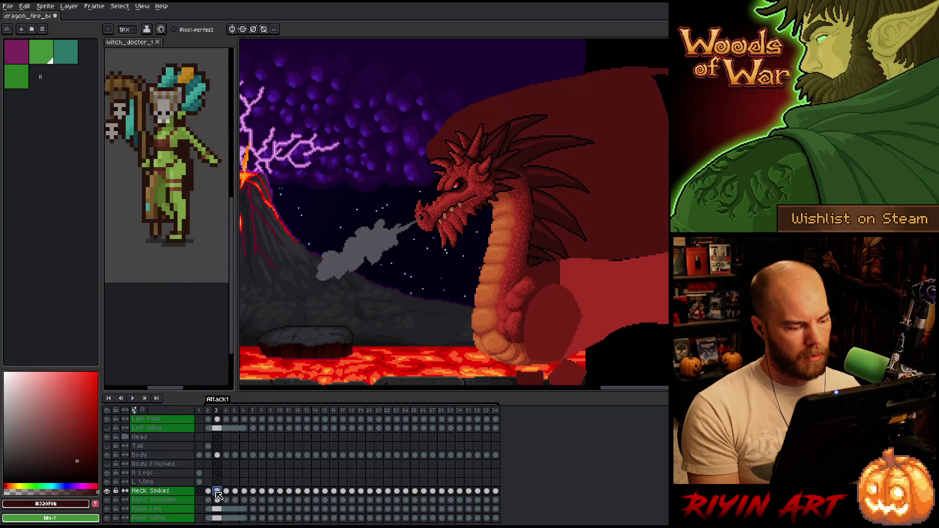
# Free-transform the neck spikes selection on frame 3 and apply it
pyautogui.hotkey('ctrl', 't')
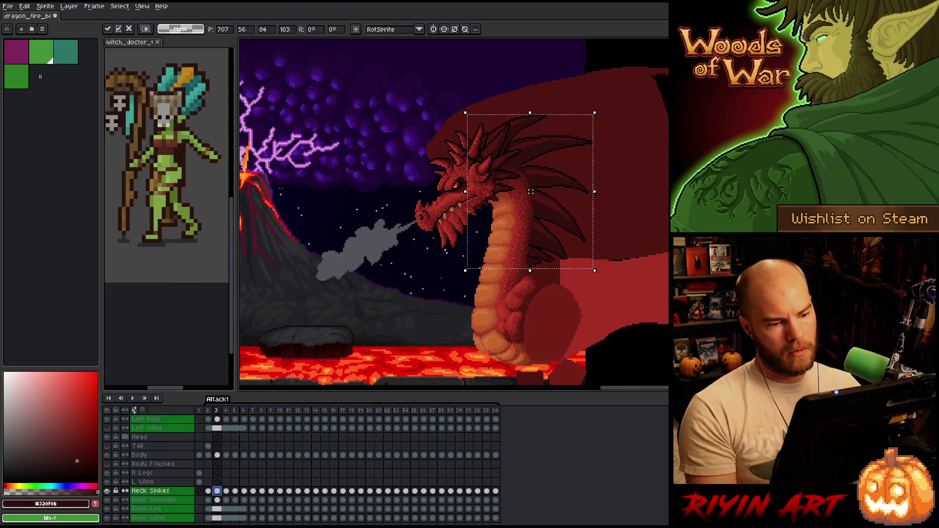
pyautogui.press('Return')
pyautogui.press('Return')
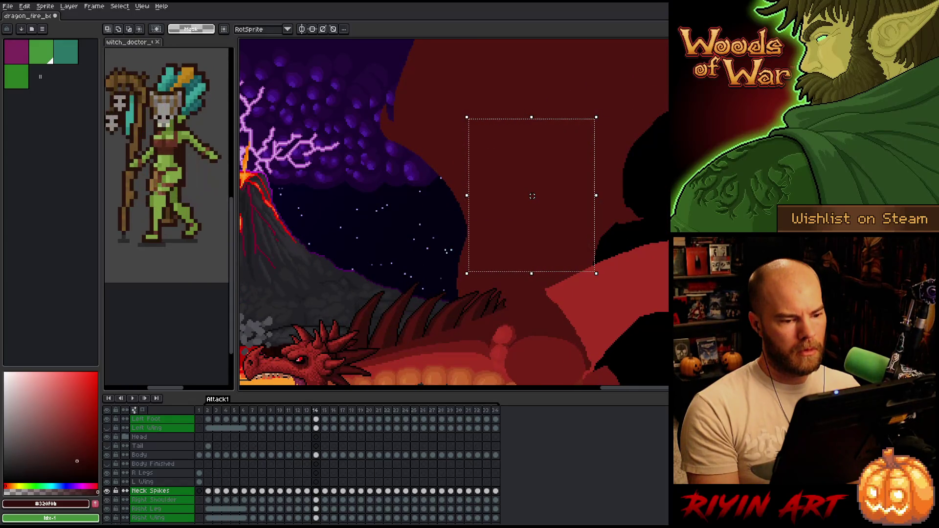
# Deselect the neck spikes and play the animation to review the changes
pyautogui.hotkey('ctrl', 'd')
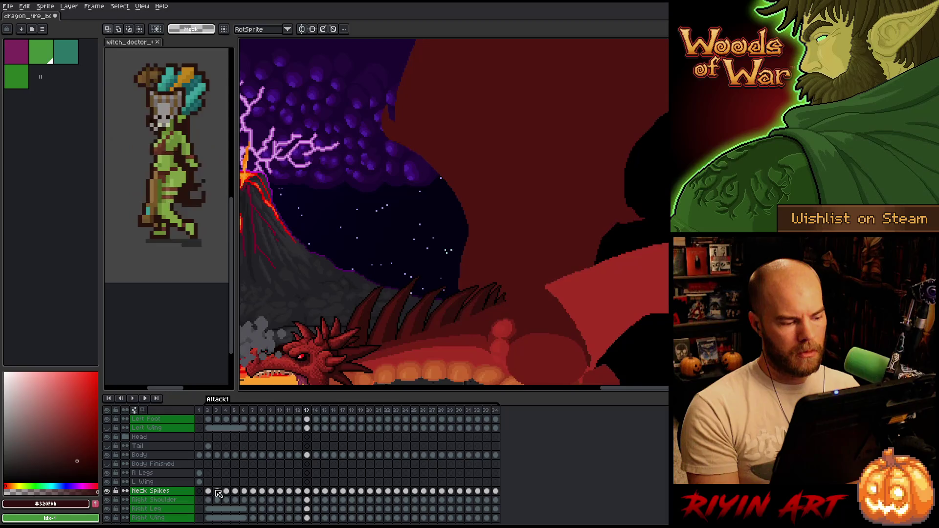
pyautogui.press('Return')
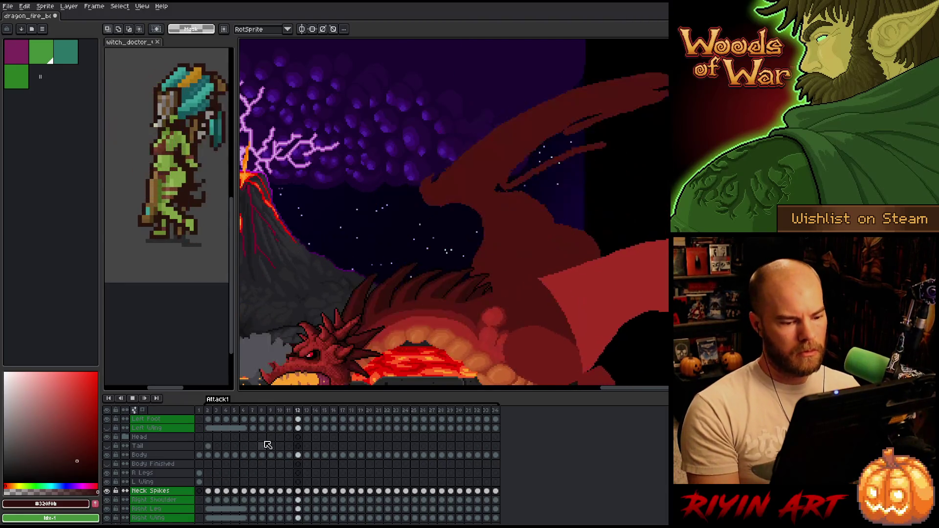
pyautogui.scroll(-2, 443, 295)
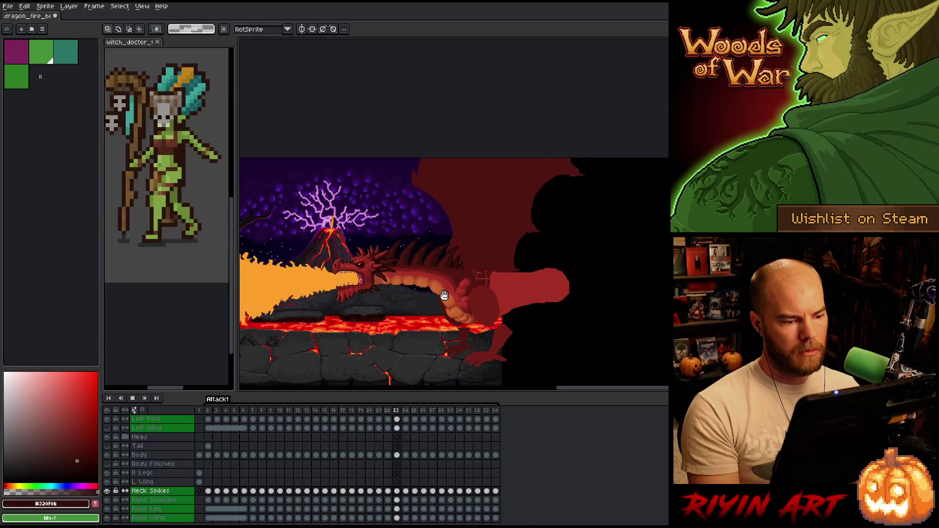
pyautogui.press('Return')
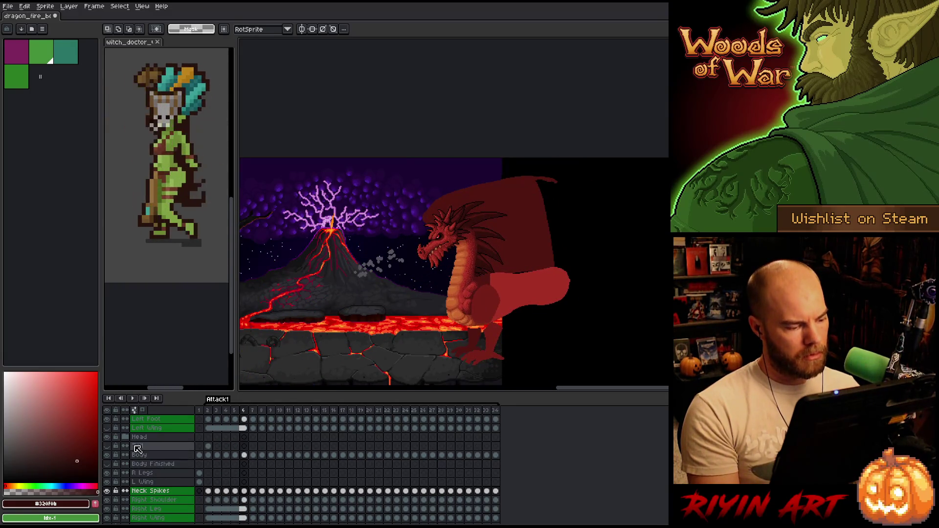
# Show the Left Wing layer, delete the Body Finished layer, and replay the animation
pyautogui.click(110, 429)
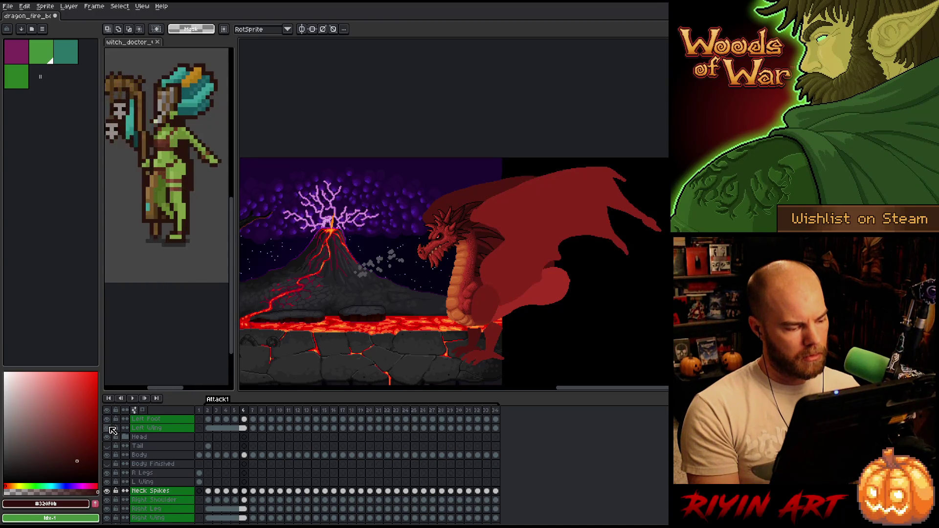
pyautogui.rightClick(166, 463)
pyautogui.click(189, 485)
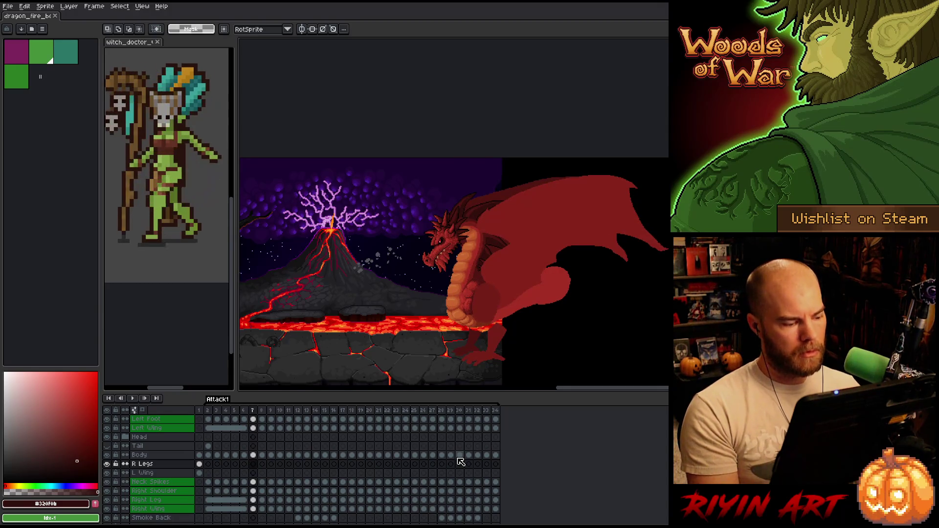
pyautogui.press('Return')
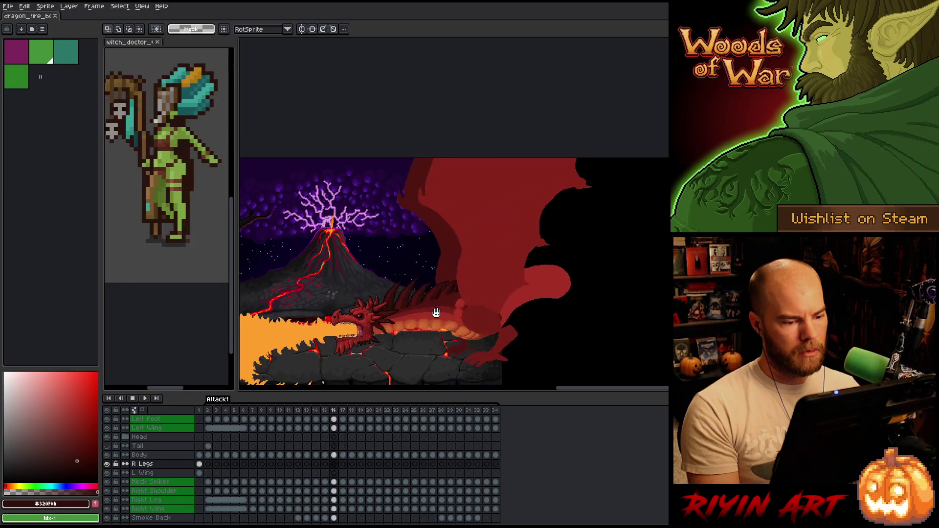
pyautogui.scroll(2, 402, 300)
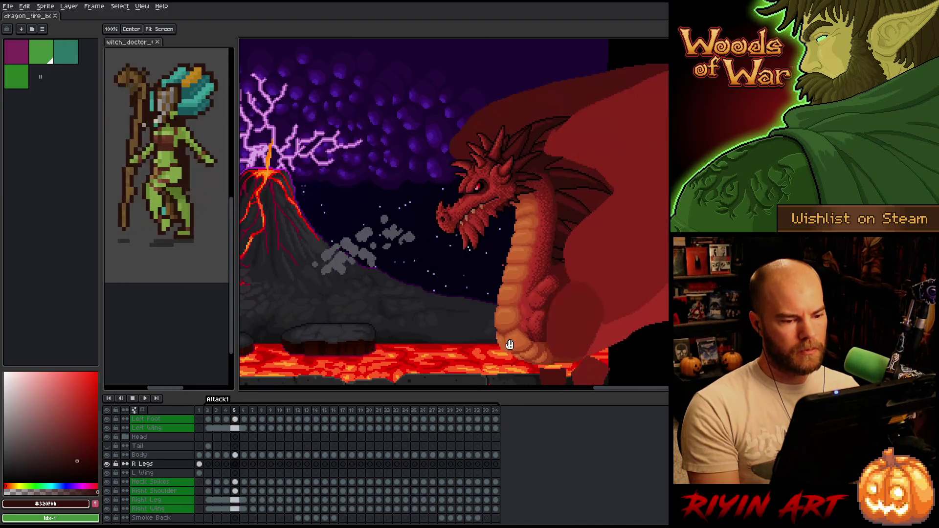
# Pan up to the dragon's neck and body and zoom in tightly on its orange belly
pyautogui.moveTo(505, 341); pyautogui.dragTo(496, 284)
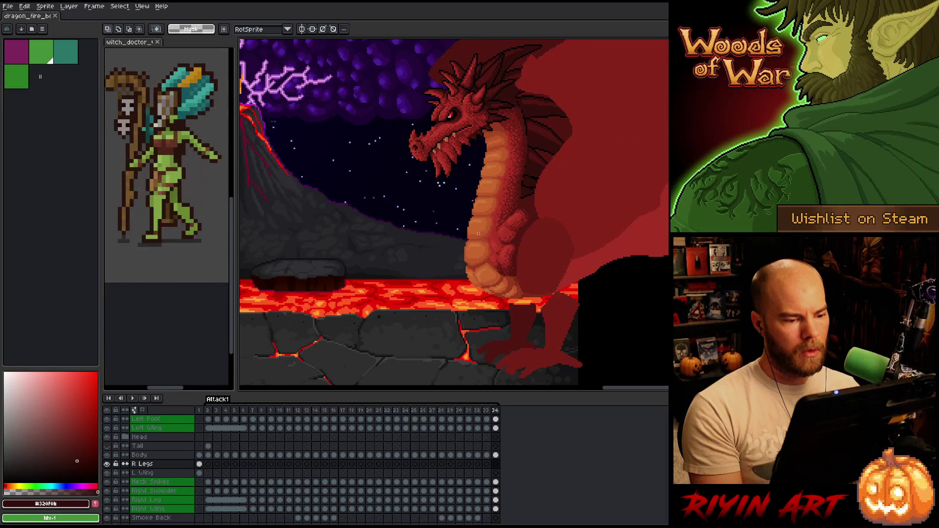
pyautogui.scroll(4, 472, 236)
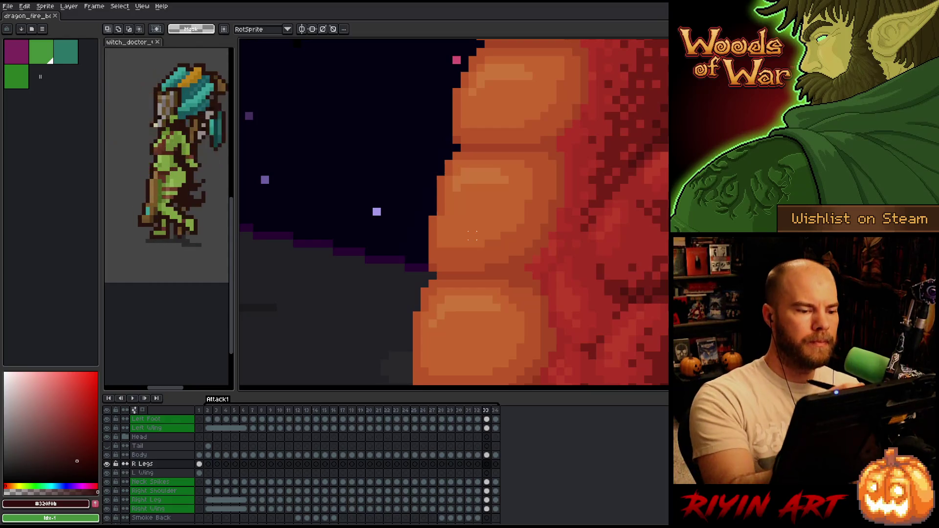
# Load the pencil with the belly orange on the Body layer and compare neighbouring frames
pyautogui.press('b')
pyautogui.keyDown('alt'); pyautogui.click(472, 236); pyautogui.keyUp('alt')
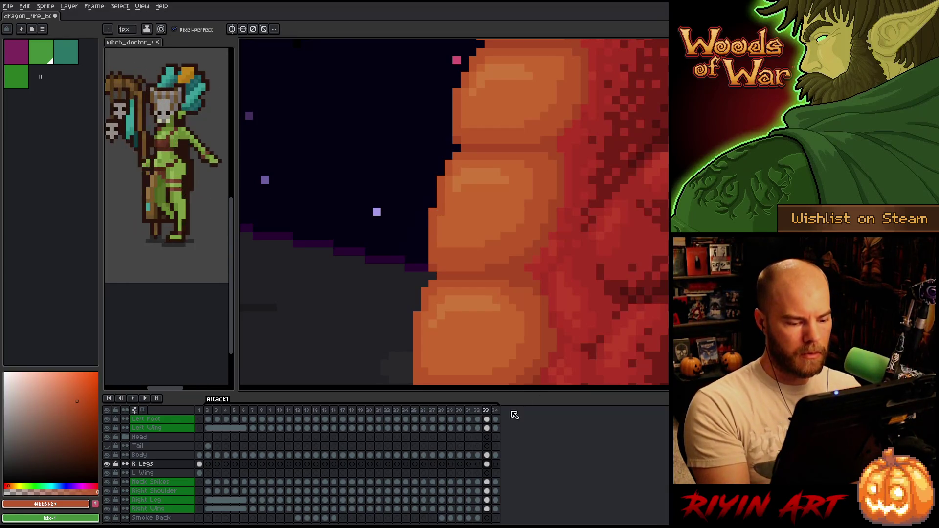
pyautogui.click(487, 454)
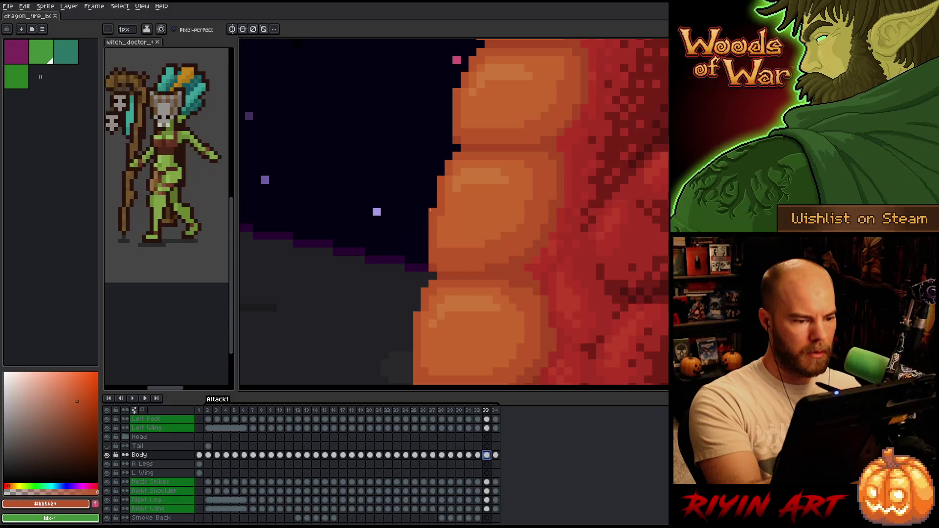
pyautogui.press(',')
pyautogui.press('.')
pyautogui.press('.')
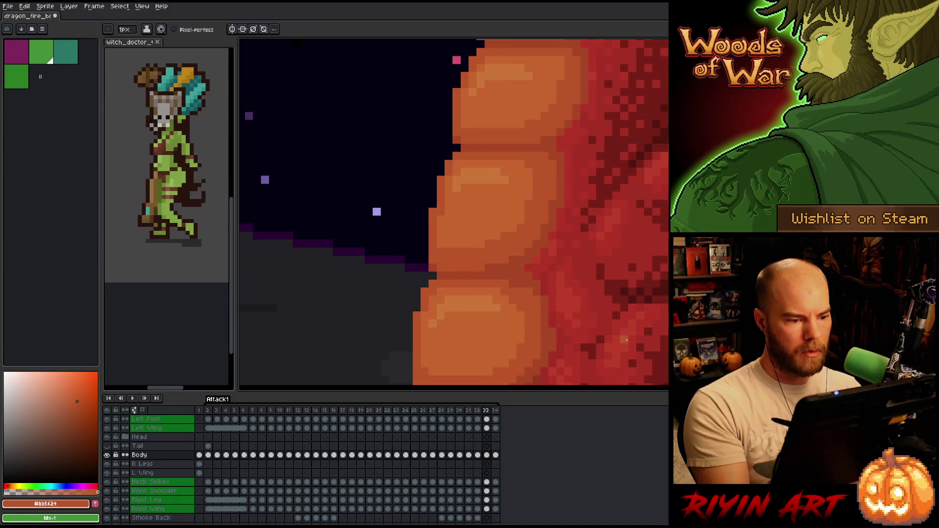
pyautogui.press(',')
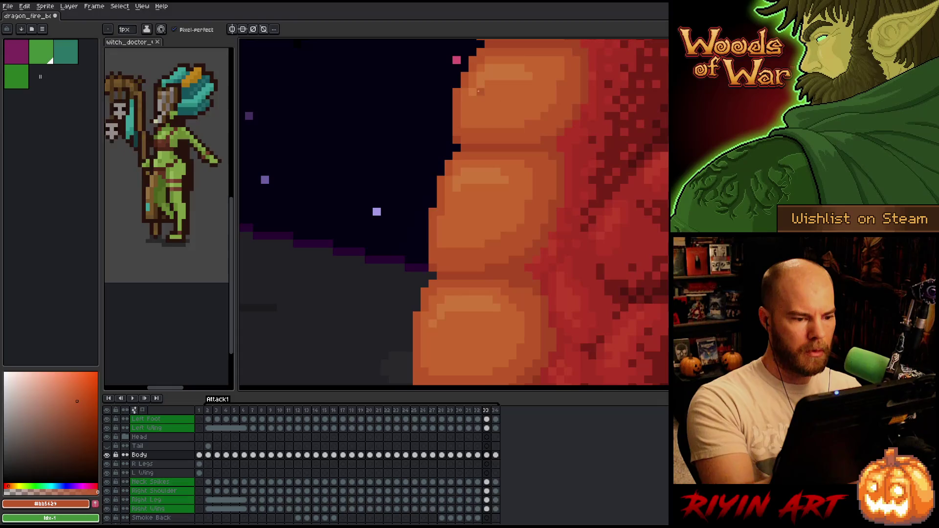
pyautogui.press('.')
pyautogui.press(',')
pyautogui.press('.')
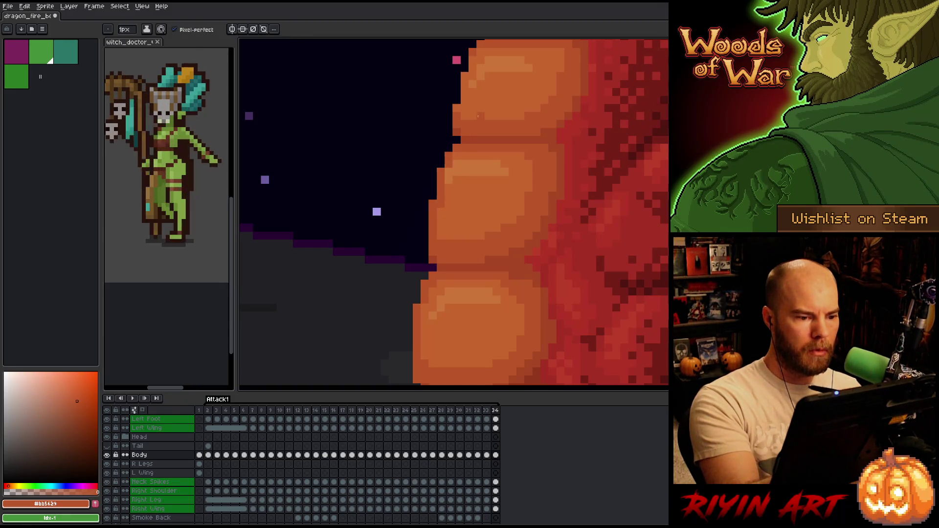
# Sample the lighter belly orange and flip through the closing frames, wrapping back to the start
pyautogui.keyDown('alt'); pyautogui.click(465, 170); pyautogui.keyUp('alt')
pyautogui.keyDown('alt'); pyautogui.click(460, 156); pyautogui.keyUp('alt')
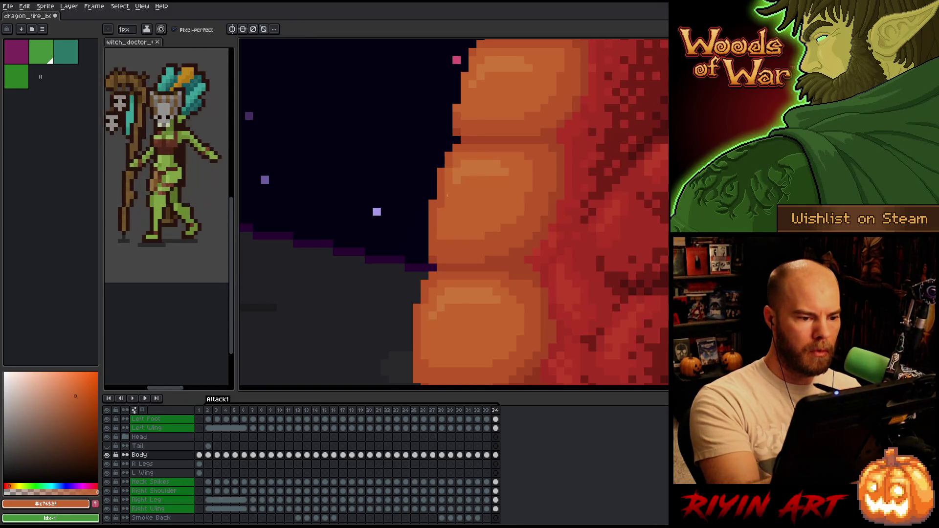
pyautogui.press(',')
pyautogui.press('.')
pyautogui.press(',')
pyautogui.press('.')
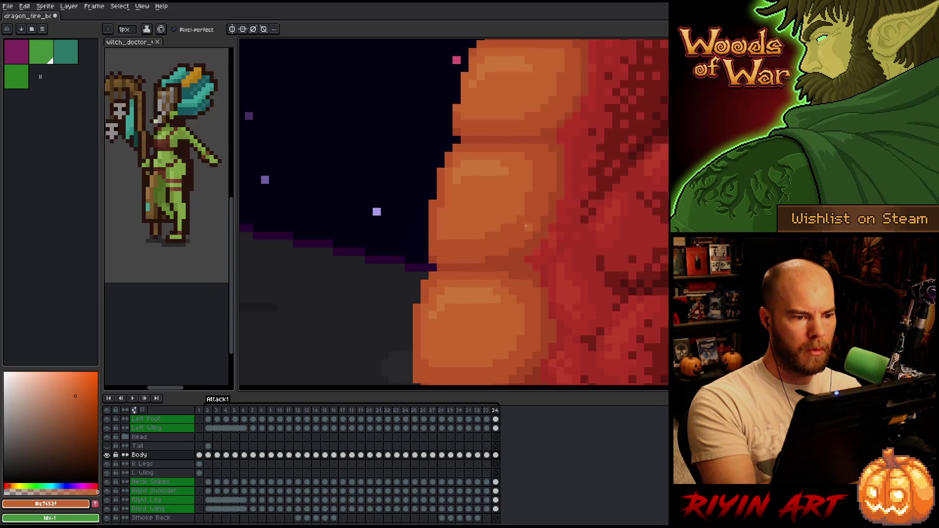
pyautogui.press('.')
pyautogui.press(',')
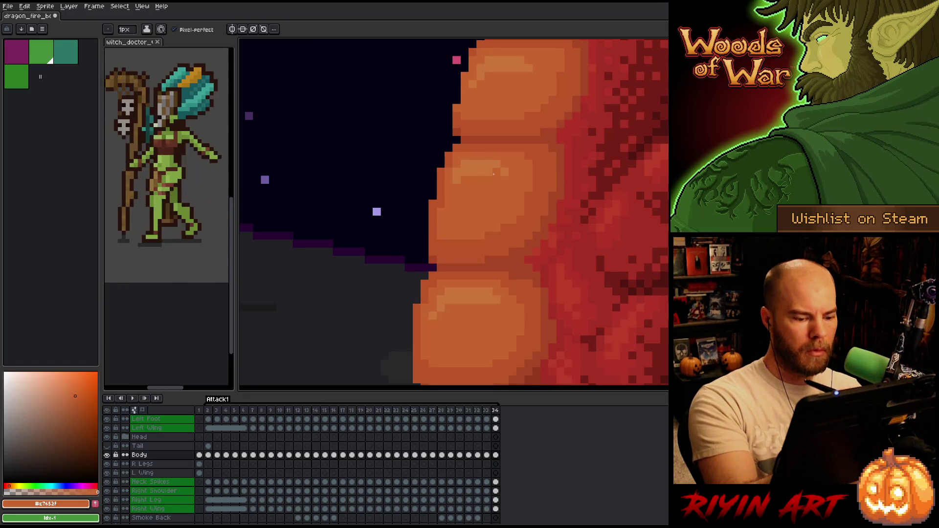
pyautogui.press('.')
pyautogui.press('.')
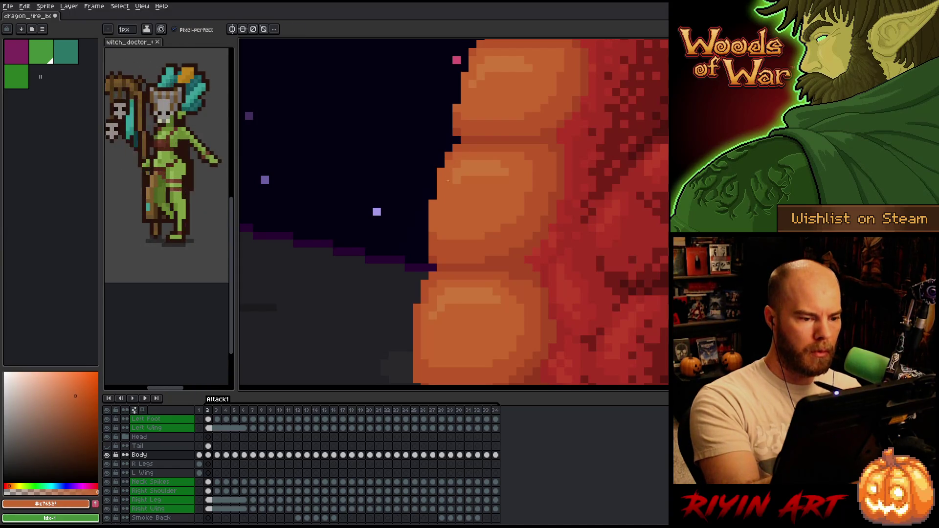
# Touch up frames 3 through 8, sampling lighter and darker belly oranges on each
pyautogui.press('.')
pyautogui.keyDown('alt'); pyautogui.click(448, 176); pyautogui.keyUp('alt')
pyautogui.press('.')
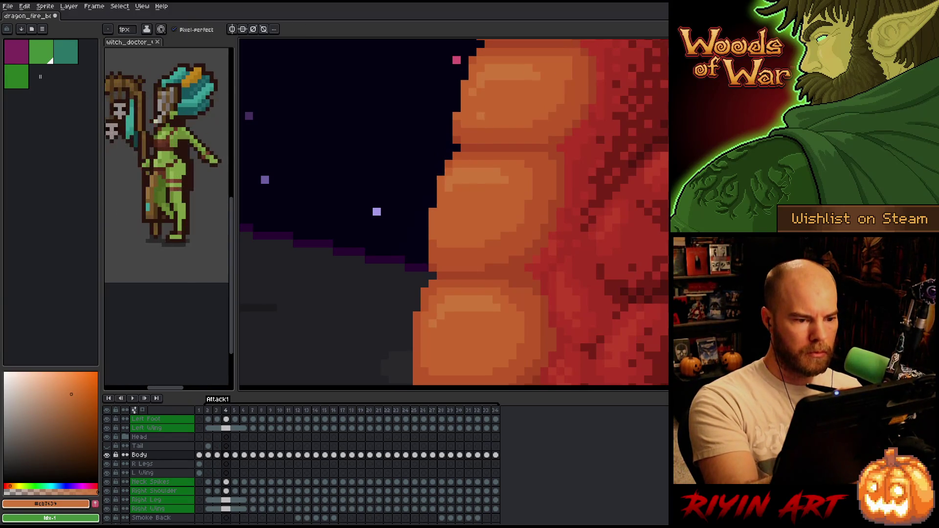
pyautogui.keyDown('alt'); pyautogui.click(457, 198); pyautogui.keyUp('alt')
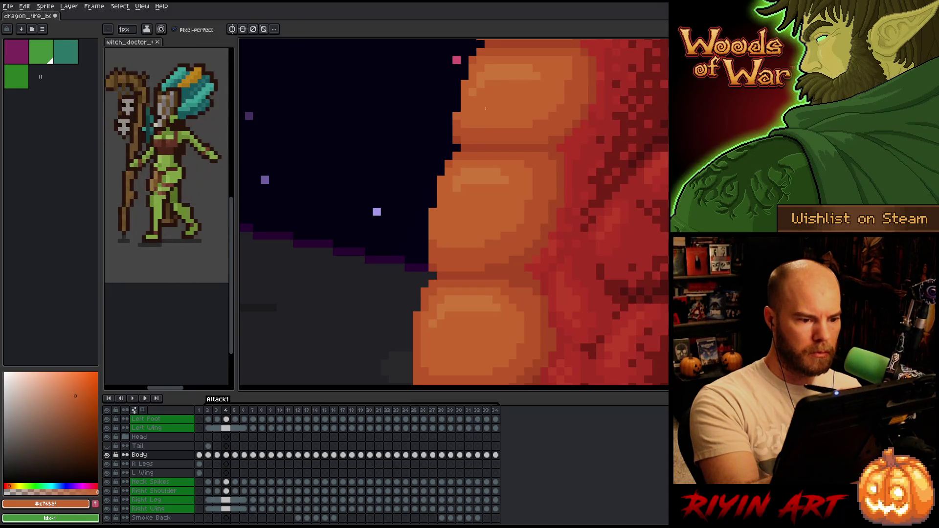
pyautogui.press('.')
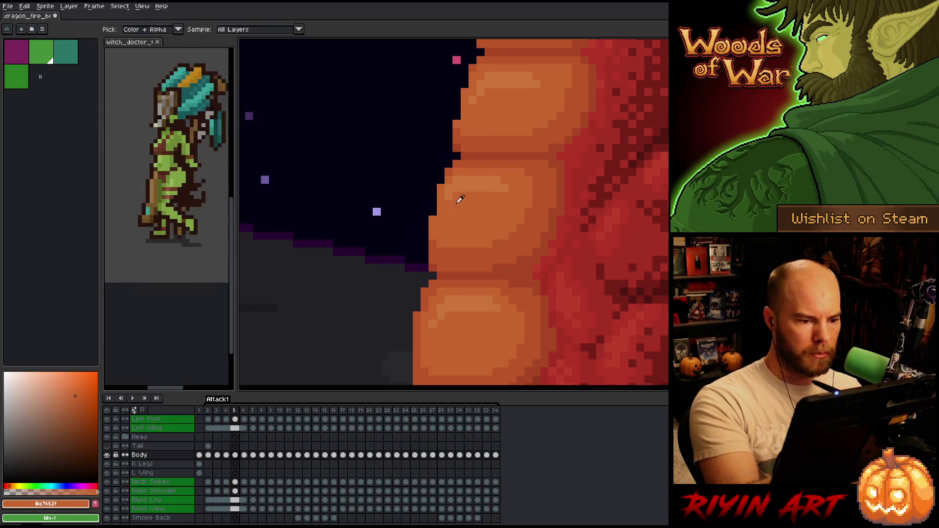
pyautogui.keyDown('alt'); pyautogui.click(462, 180); pyautogui.keyUp('alt')
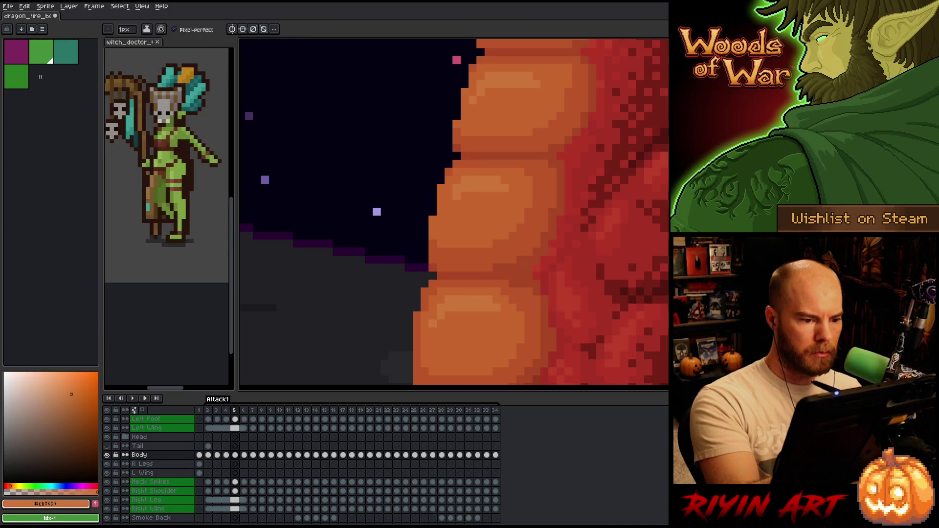
pyautogui.press('.')
pyautogui.keyDown('alt'); pyautogui.click(462, 190); pyautogui.keyUp('alt')
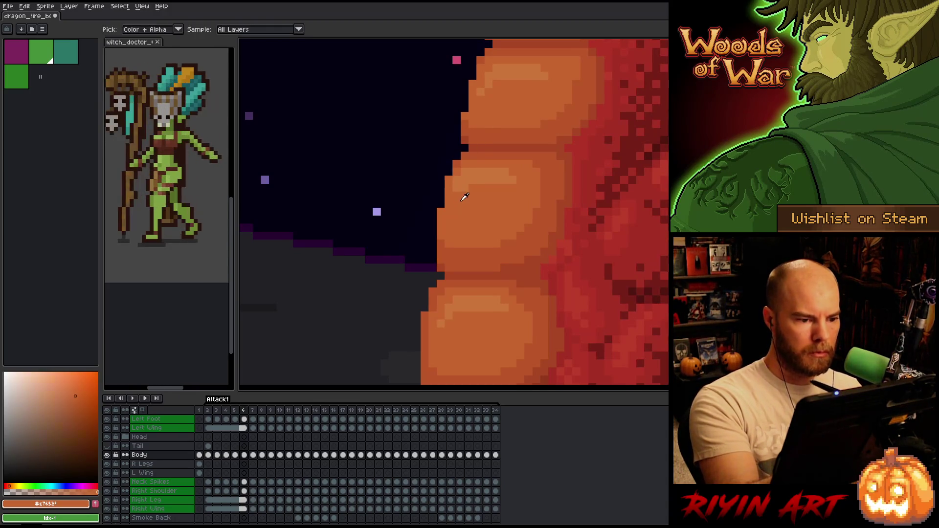
pyautogui.press('.')
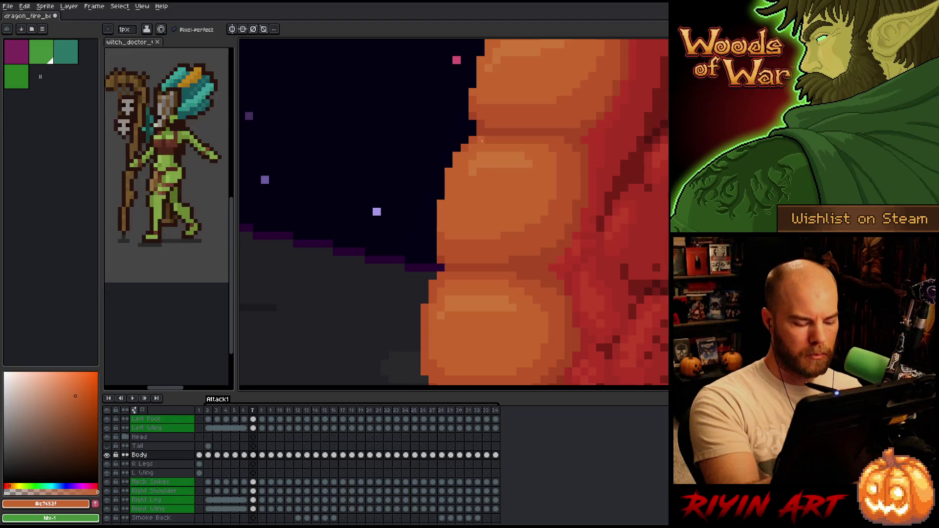
pyautogui.press('.')
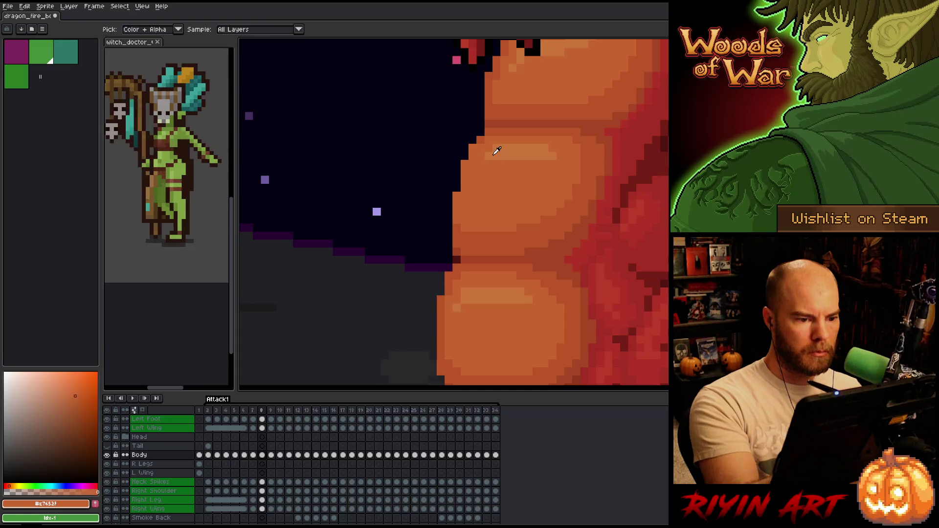
# Sample belly oranges near the neck and fix frames 9 and 10, then reach frame 11
pyautogui.keyDown('alt'); pyautogui.click(481, 163); pyautogui.keyUp('alt')
pyautogui.press('.')
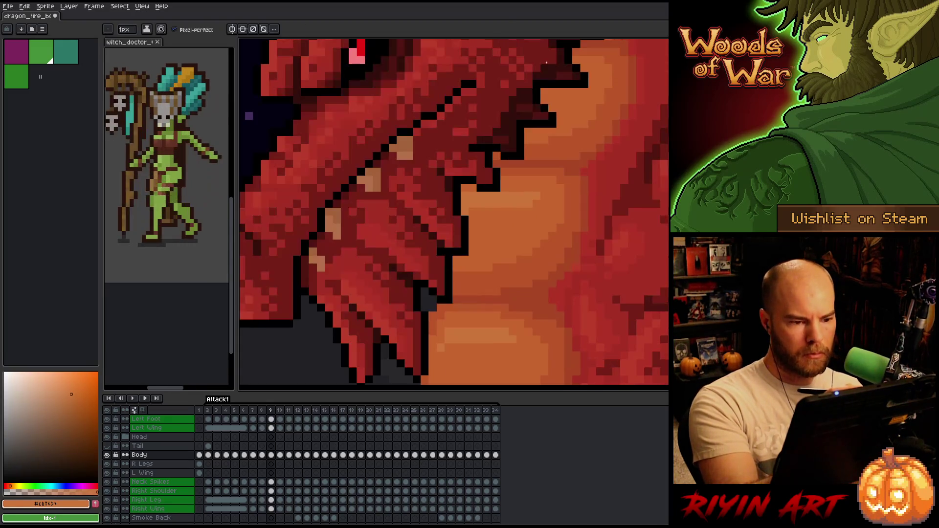
pyautogui.press('.')
pyautogui.press(',')
pyautogui.press('.')
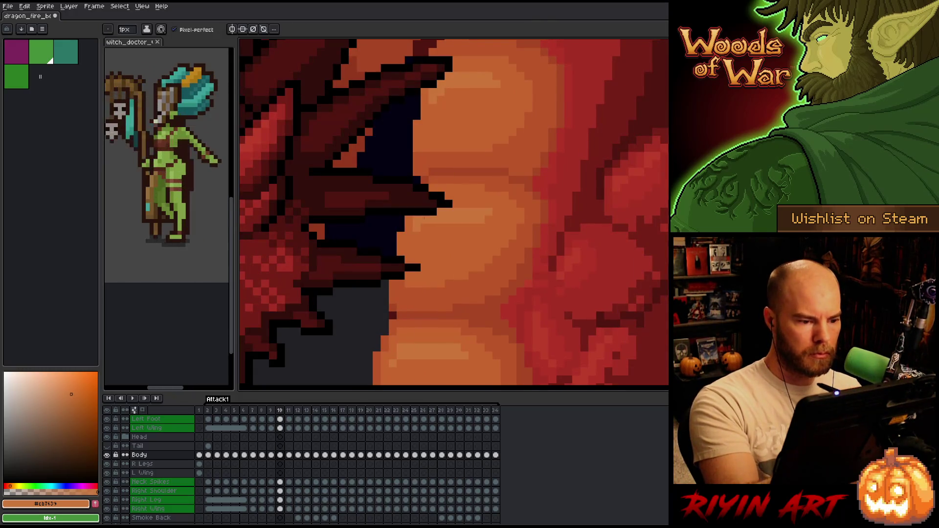
pyautogui.keyDown('alt'); pyautogui.click(423, 234); pyautogui.keyUp('alt')
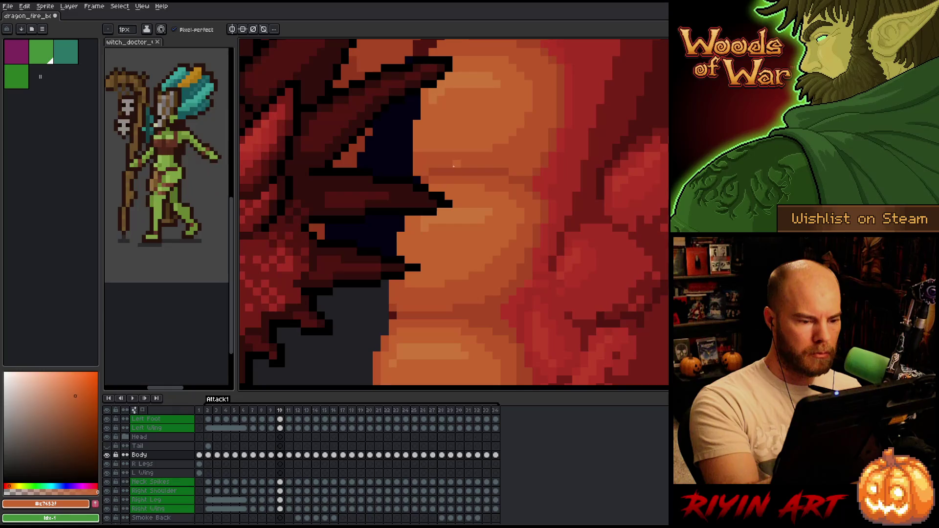
pyautogui.press('.')
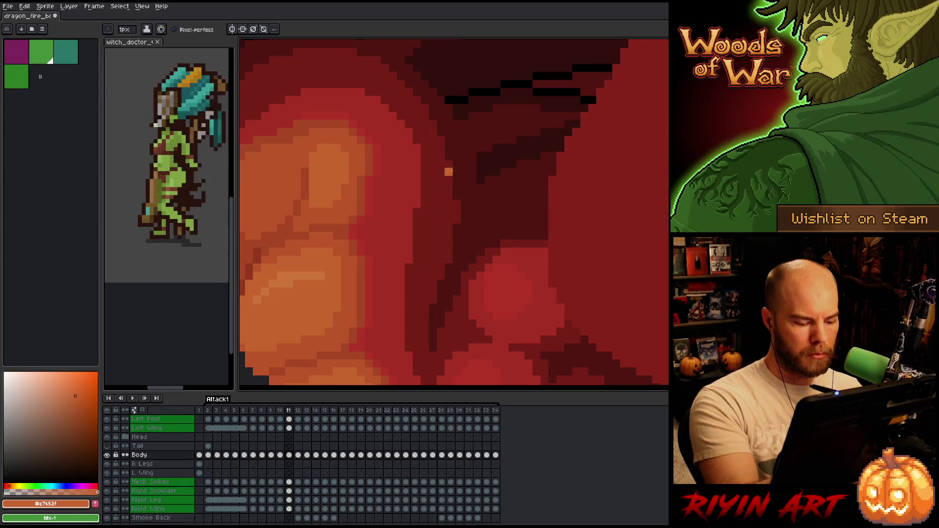
# Return to frames 2 and 3 and sample the deep red-orange belly shadow colour
pyautogui.press(',')
pyautogui.press(',')
pyautogui.press(',')
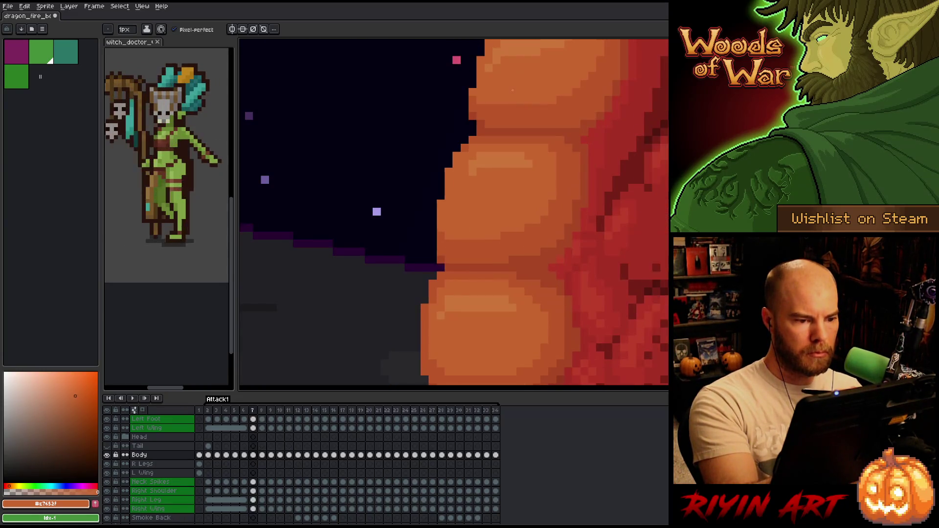
pyautogui.press(',')
pyautogui.press(',')
pyautogui.press(',')
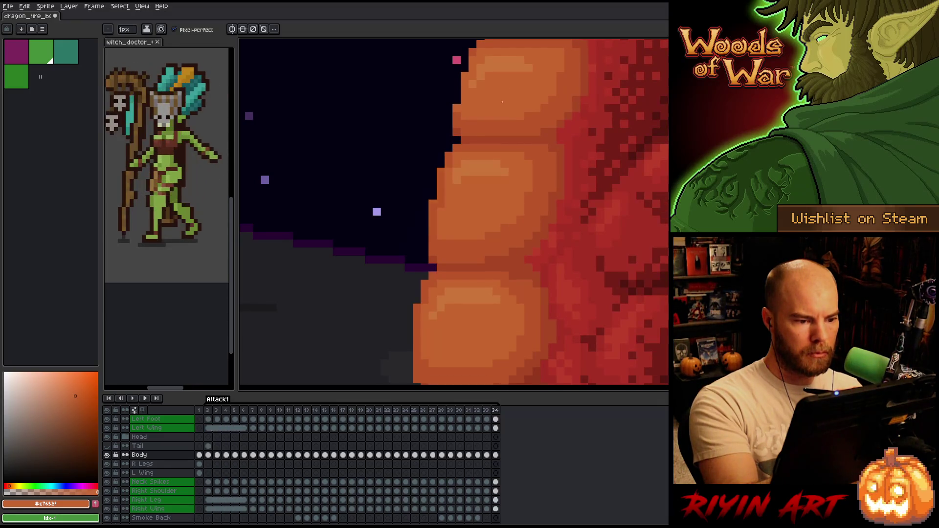
pyautogui.press('.')
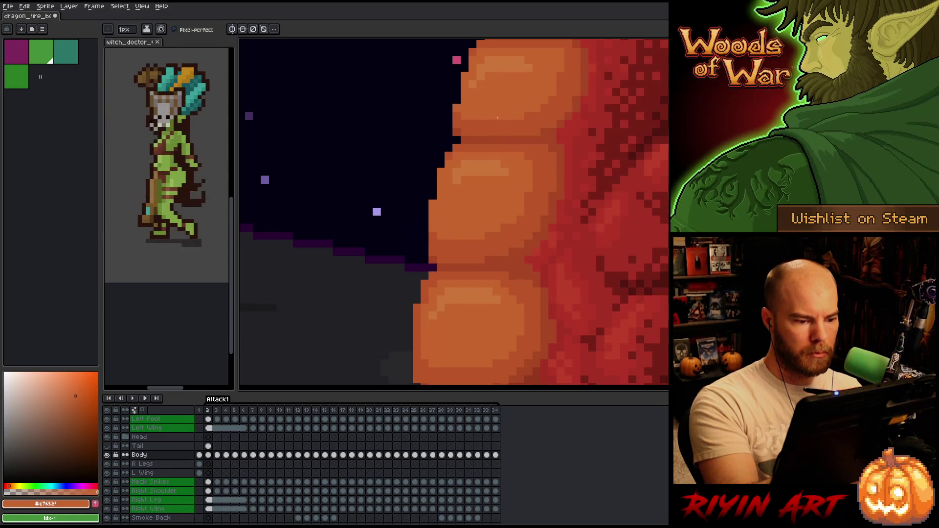
pyautogui.keyDown('alt'); pyautogui.click(442, 246); pyautogui.keyUp('alt')
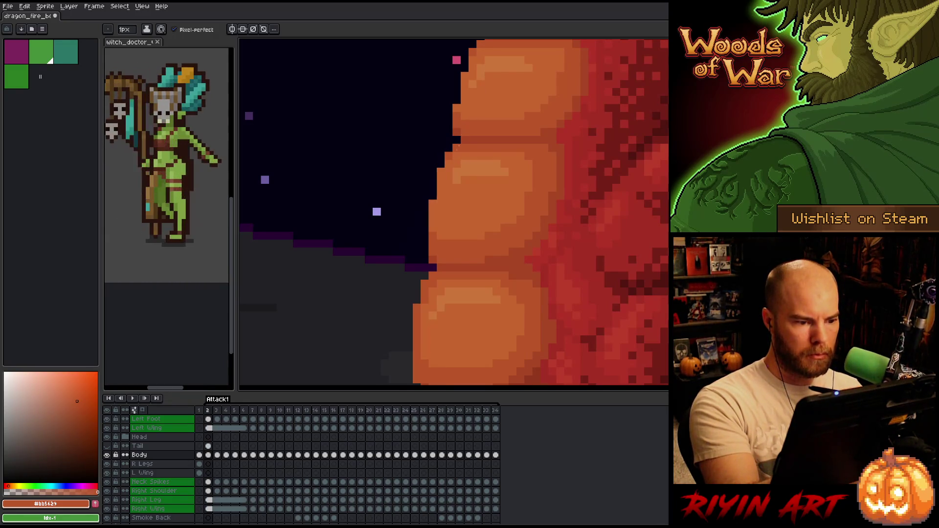
# Flip forward from frame 2 to frame 8, comparing frames 6 and 7 along the way
pyautogui.press('Left')
pyautogui.press('Left')
pyautogui.press('Right')
pyautogui.press('Right')
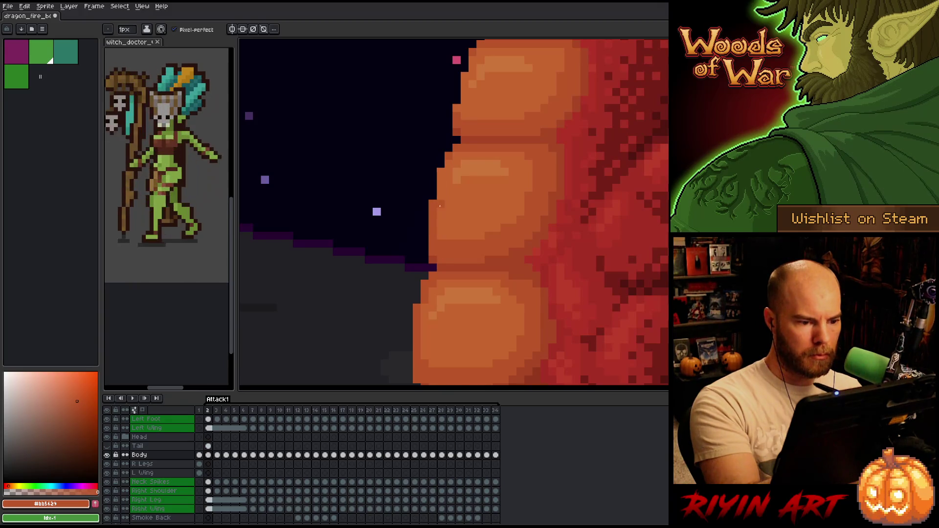
pyautogui.press('Right')
pyautogui.press('Right')
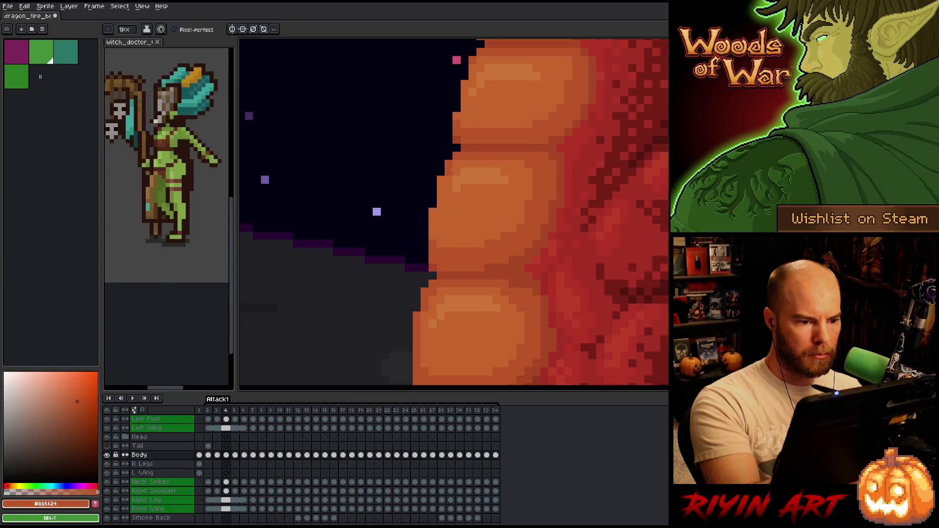
pyautogui.press('Right')
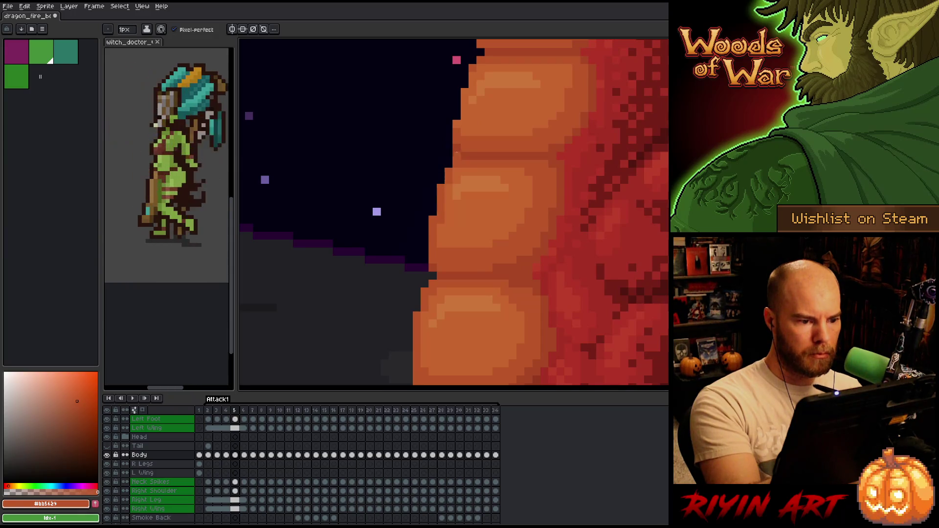
pyautogui.press('Right')
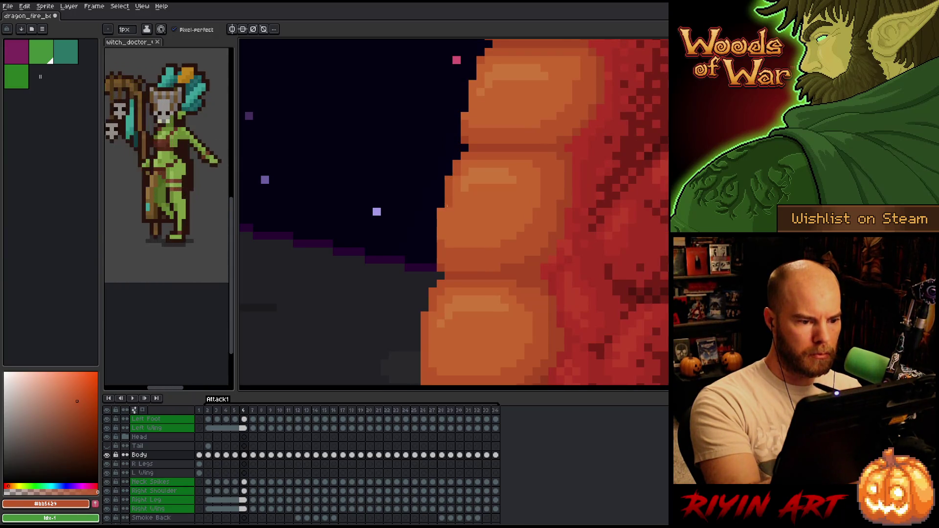
pyautogui.press('Right')
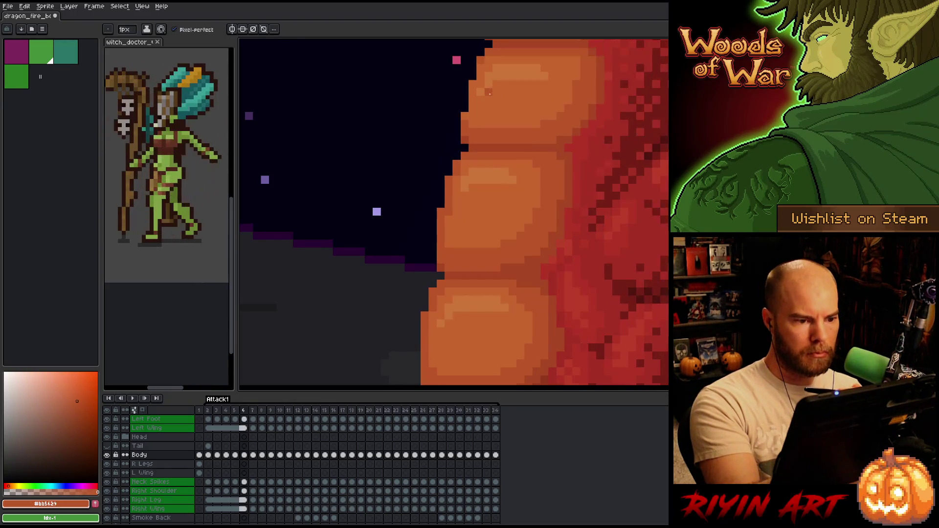
pyautogui.press('Left')
pyautogui.press('Right')
pyautogui.press('Right')
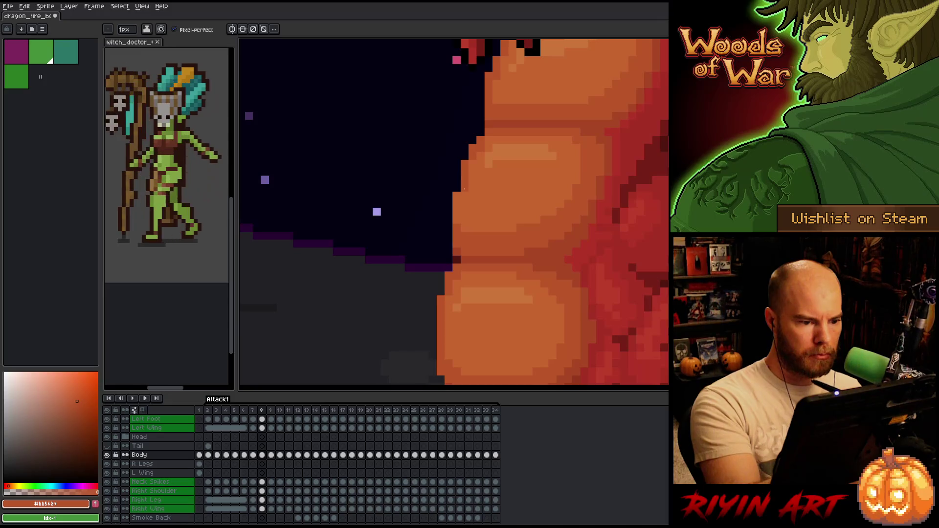
# Compare frame 10 against its neighbouring frames for consistent belly scales
pyautogui.press('Right')
pyautogui.press('Left')
pyautogui.press('Right')
pyautogui.press('Right')
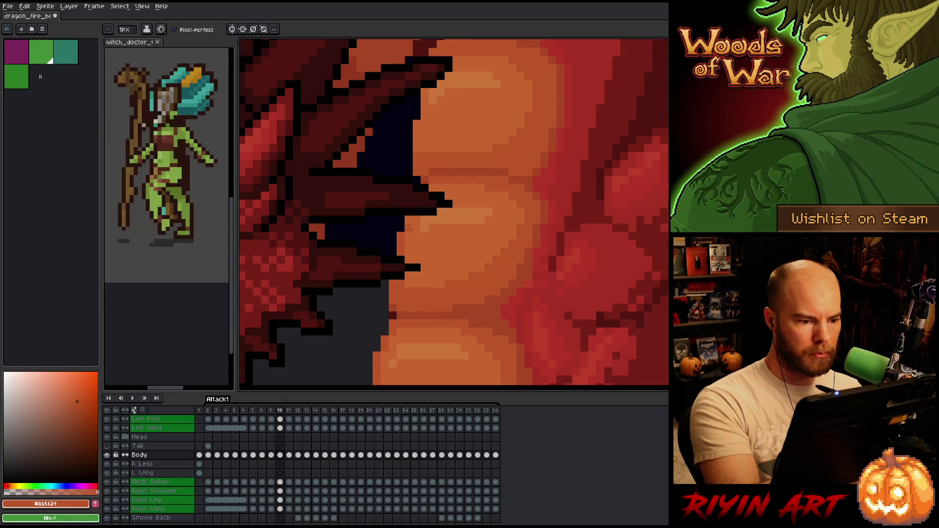
pyautogui.press('Left')
pyautogui.press('Right')
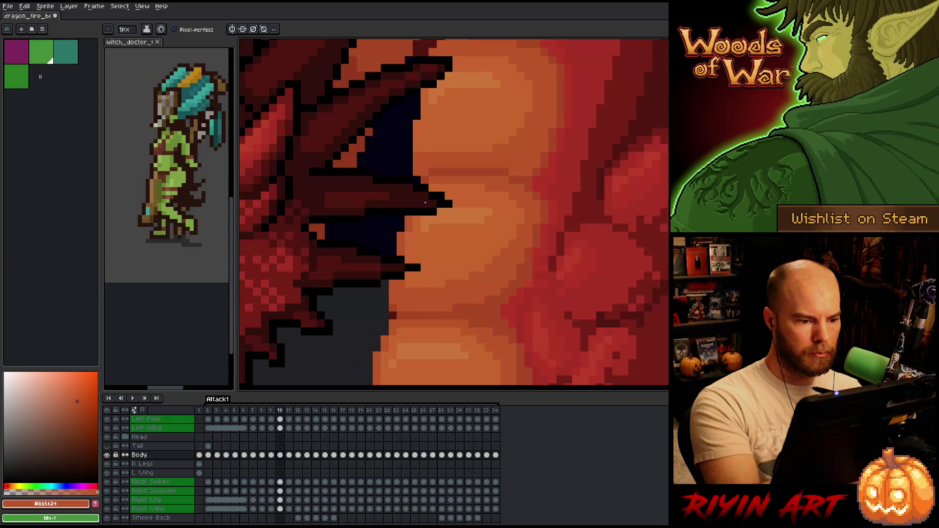
pyautogui.press('Right')
pyautogui.press('Right')
pyautogui.press('Left')
pyautogui.press('Left')
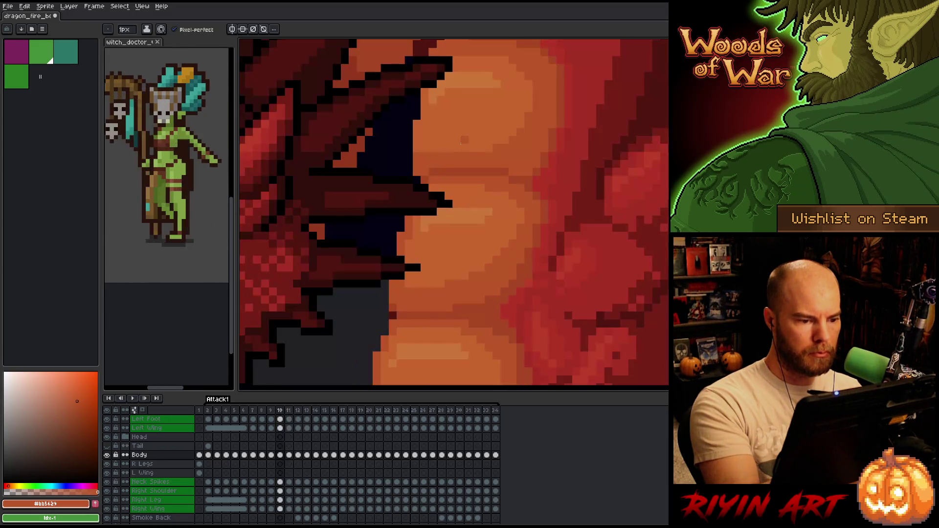
pyautogui.scroll(-4, 468, 156)
pyautogui.press('Right')
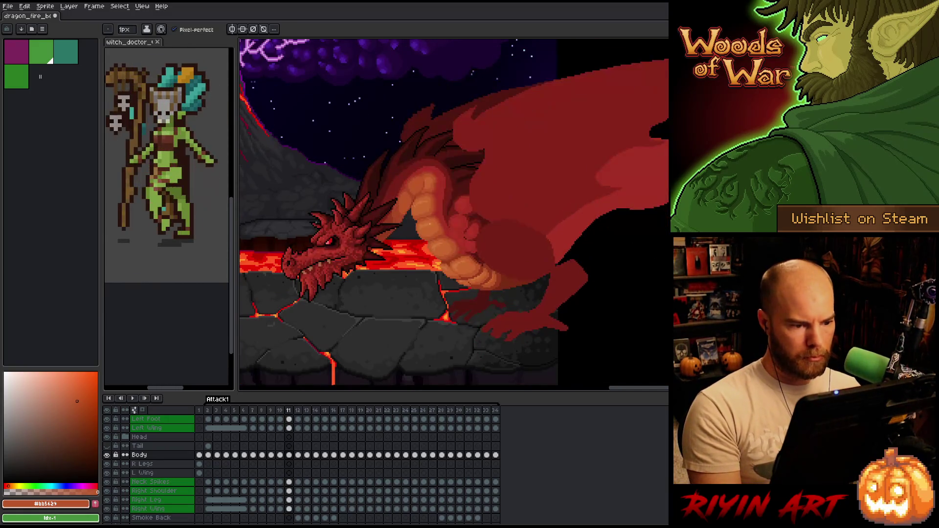
# Play the Attack1 animation to review the belly scales, then rezoom and pan the canvas
pyautogui.scroll(3, 417, 245)
pyautogui.press('Left')
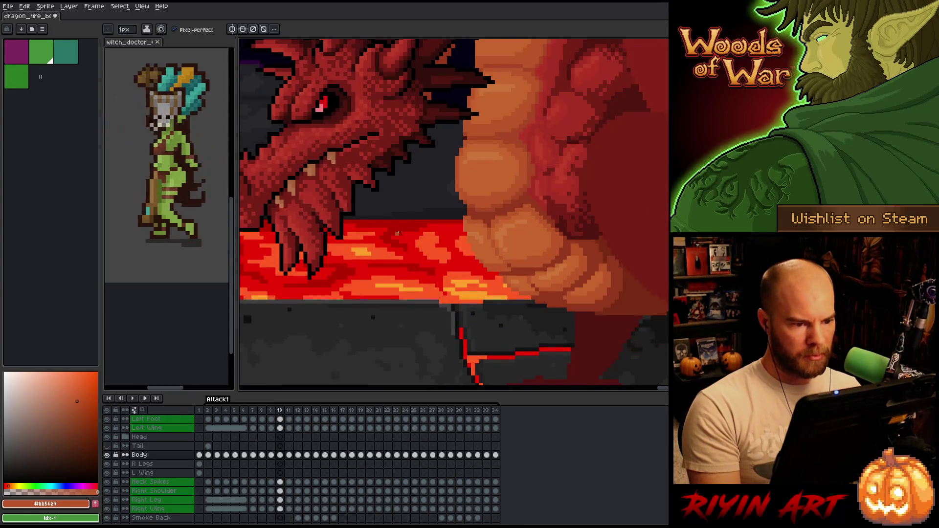
pyautogui.press('Left')
pyautogui.press('Left')
pyautogui.press('Left')
pyautogui.press('Return')
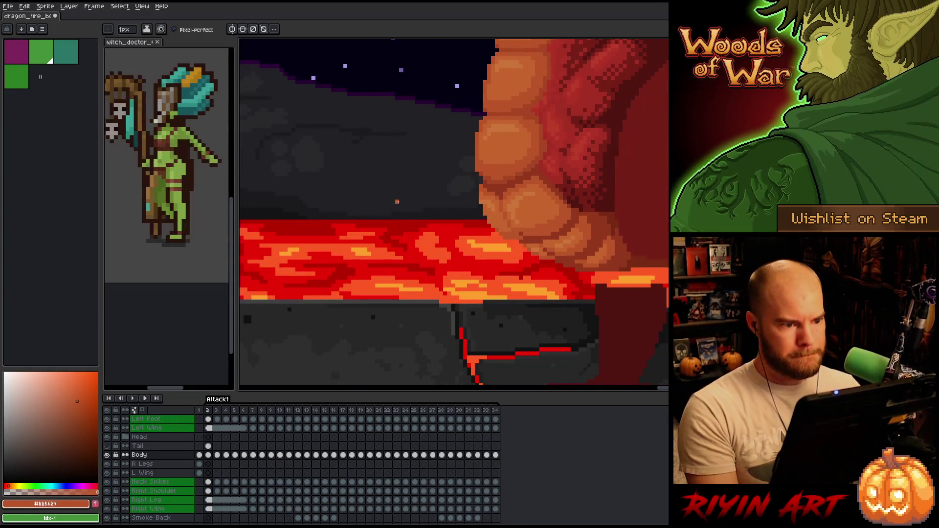
pyautogui.scroll(-4, 397, 233)
pyautogui.scroll(4, 477, 81)
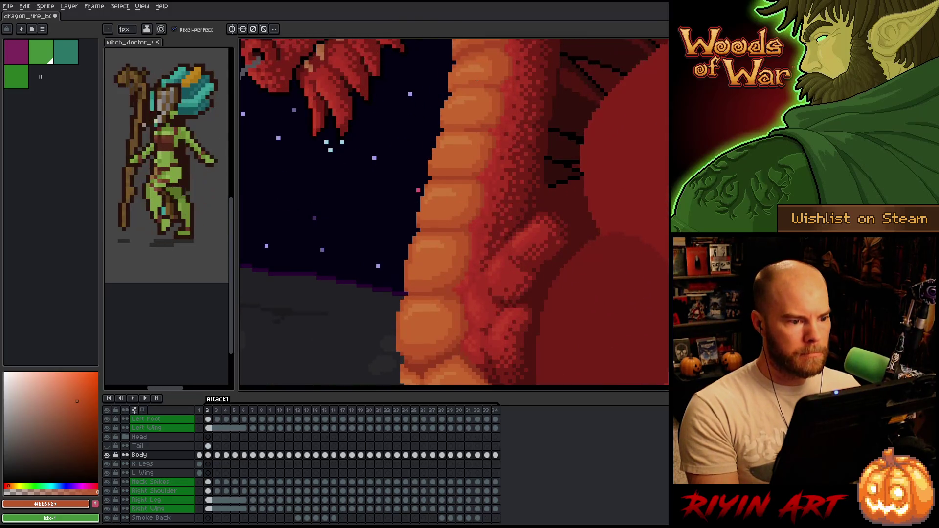
pyautogui.press('space')
pyautogui.scroll(4, 461, 108)
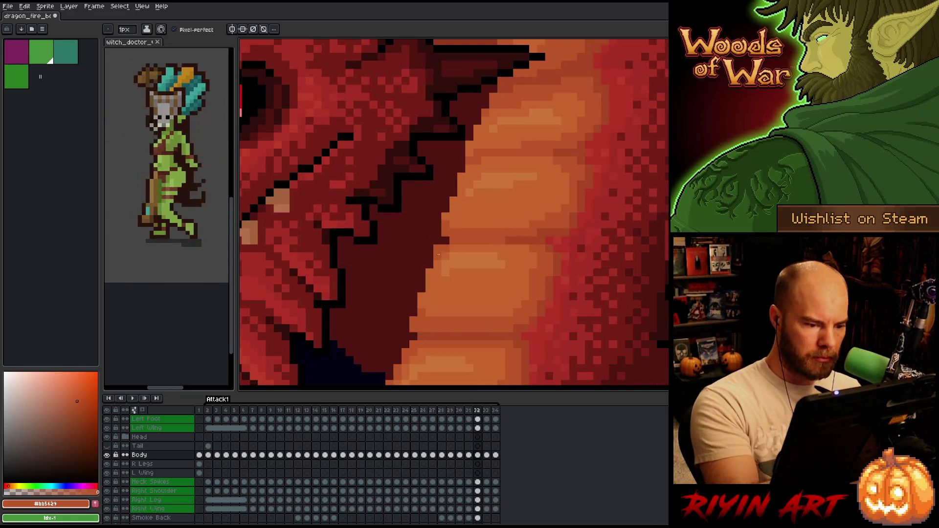
# Compare frames 31 and 32, sampling the lighter and darker belly oranges on frame 32
pyautogui.press('Left')
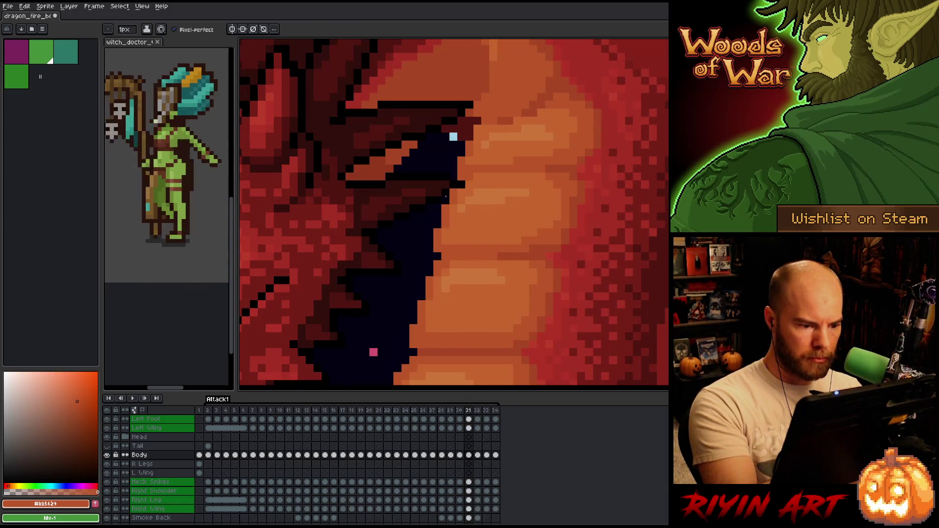
pyautogui.press('Right')
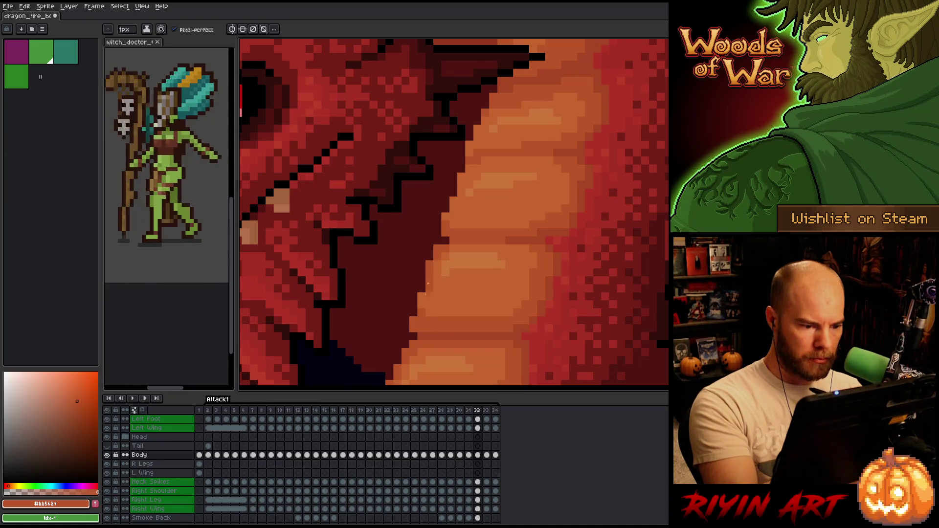
pyautogui.press('Left')
pyautogui.press('Right')
pyautogui.press('Left')
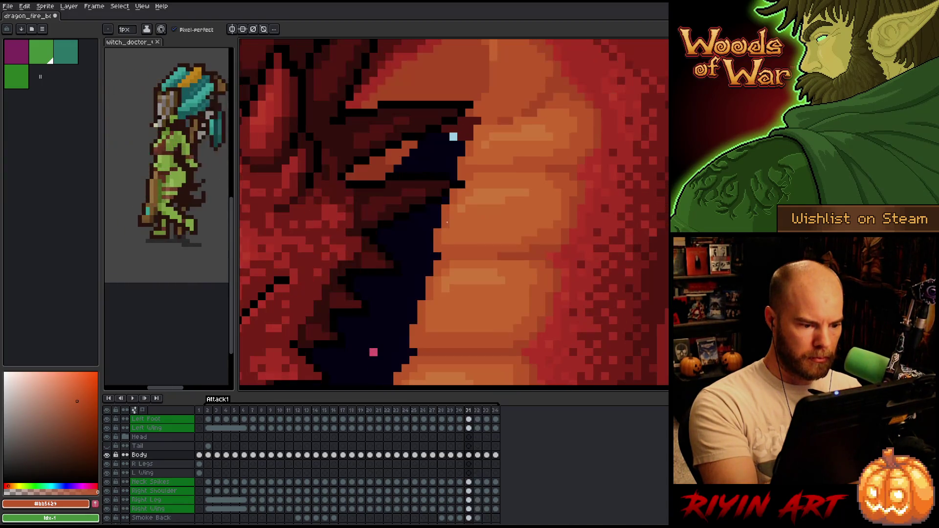
pyautogui.press('Right')
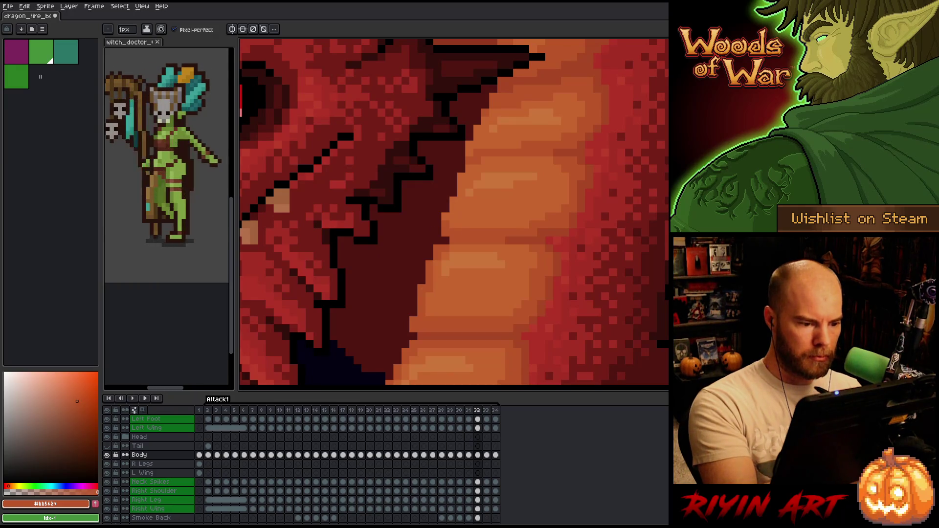
pyautogui.keyDown('alt'); pyautogui.click(429, 297); pyautogui.keyUp('alt')
pyautogui.keyDown('alt'); pyautogui.click(414, 313); pyautogui.keyUp('alt')
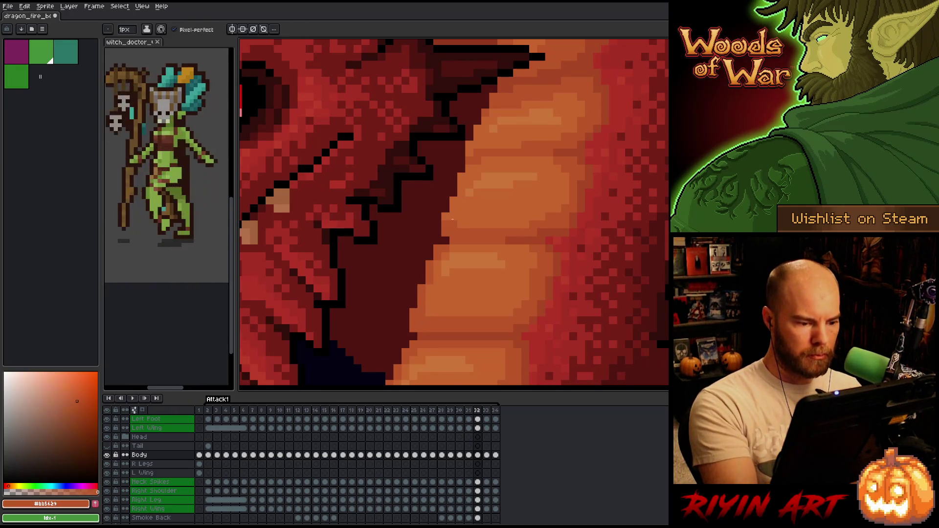
# Flip between frames 31, 32 and 33 with the eyedropper ready, finishing on frame 33
pyautogui.press('Left')
pyautogui.press('Right')
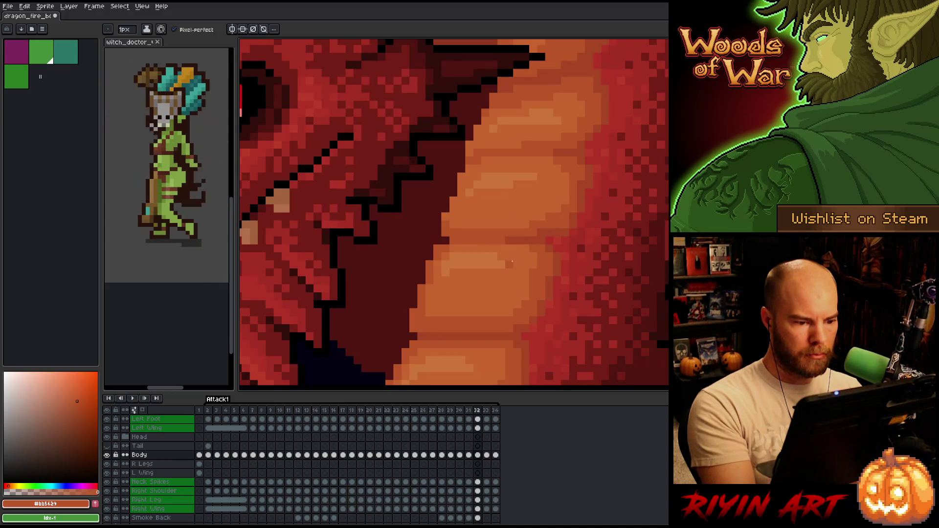
pyautogui.press('Right')
pyautogui.press('Left')
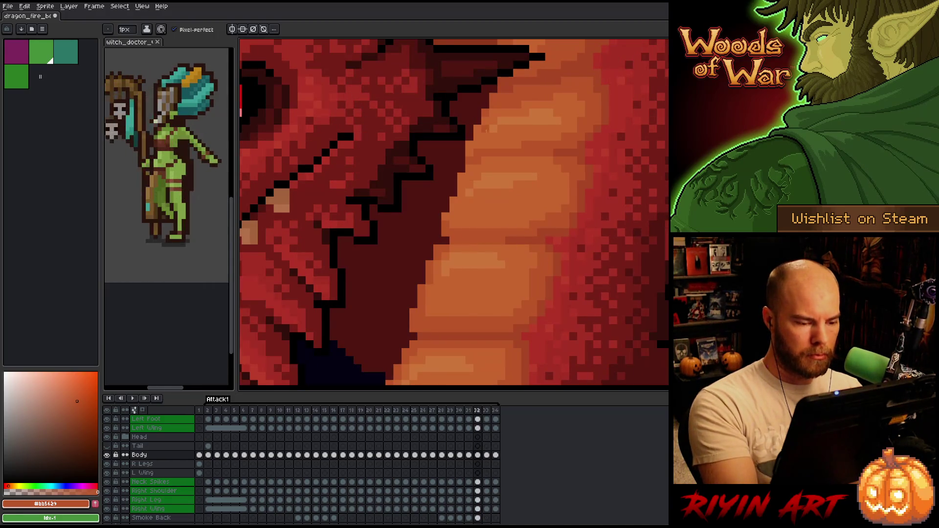
pyautogui.press('alt')
pyautogui.press('Left')
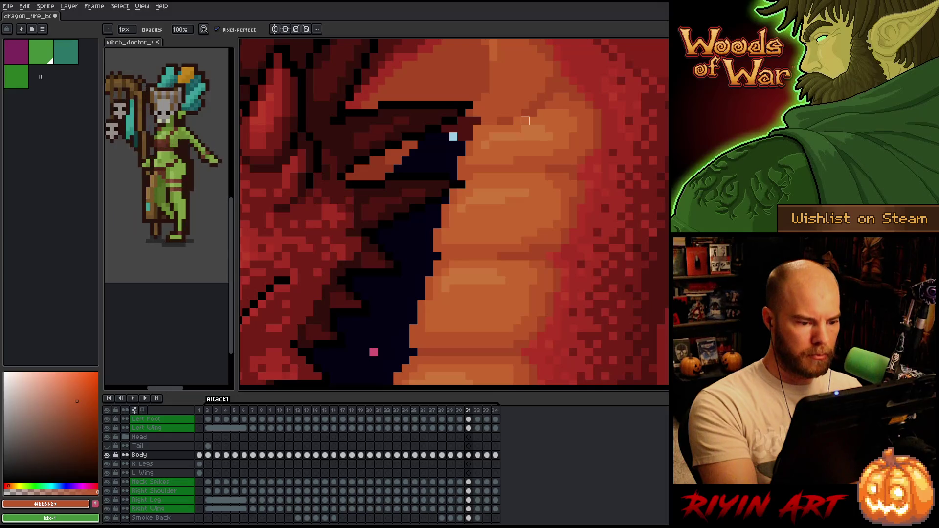
pyautogui.press('Right')
pyautogui.press('e')
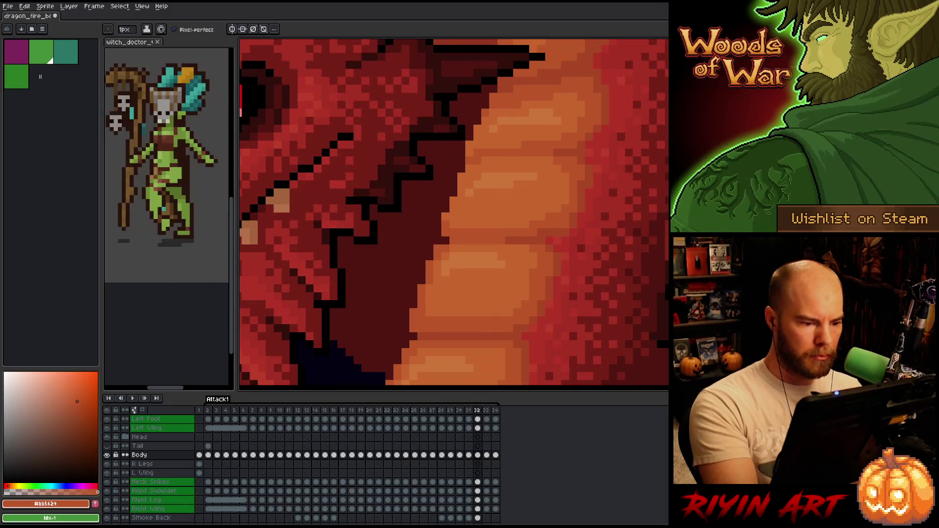
pyautogui.press('Right')
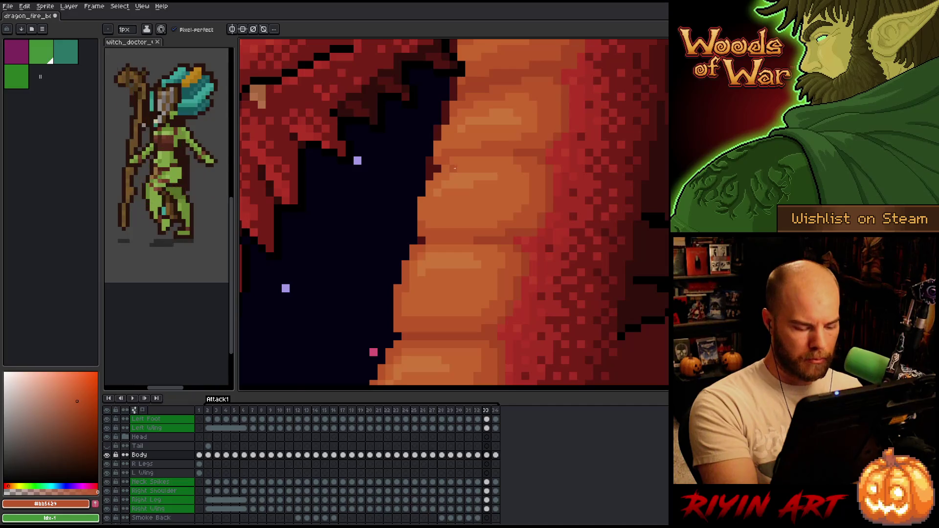
# Compare the frames around frame 34 and sample the lighter belly orange
pyautogui.press('Right')
pyautogui.press('Left')
pyautogui.press('Left')
pyautogui.press('Right')
pyautogui.press('Right')
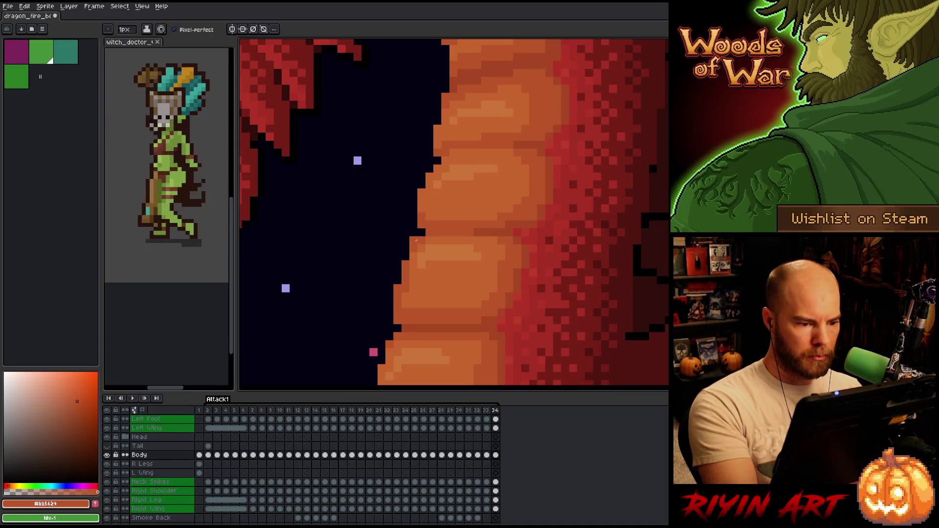
pyautogui.press('Right')
pyautogui.press('Right')
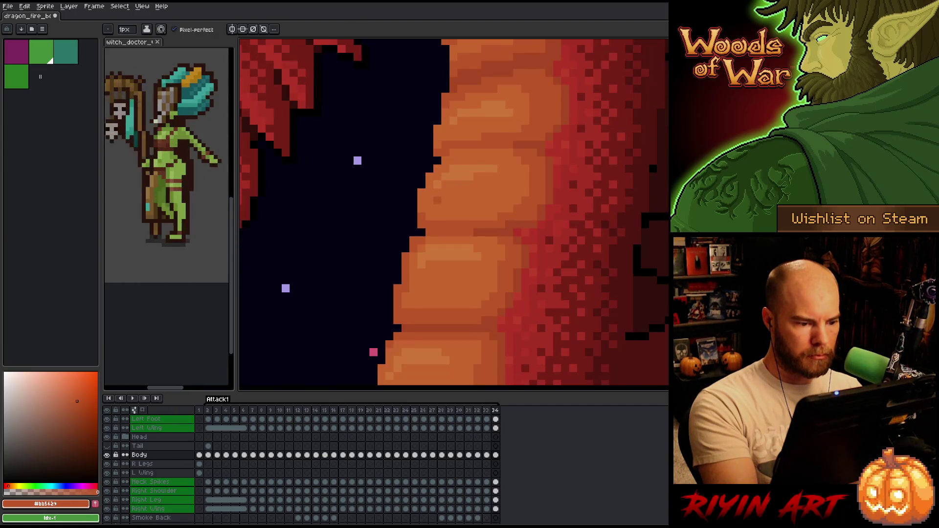
pyautogui.press('Left')
pyautogui.press('Left')
pyautogui.keyDown('alt'); pyautogui.click(408, 289); pyautogui.keyUp('alt')
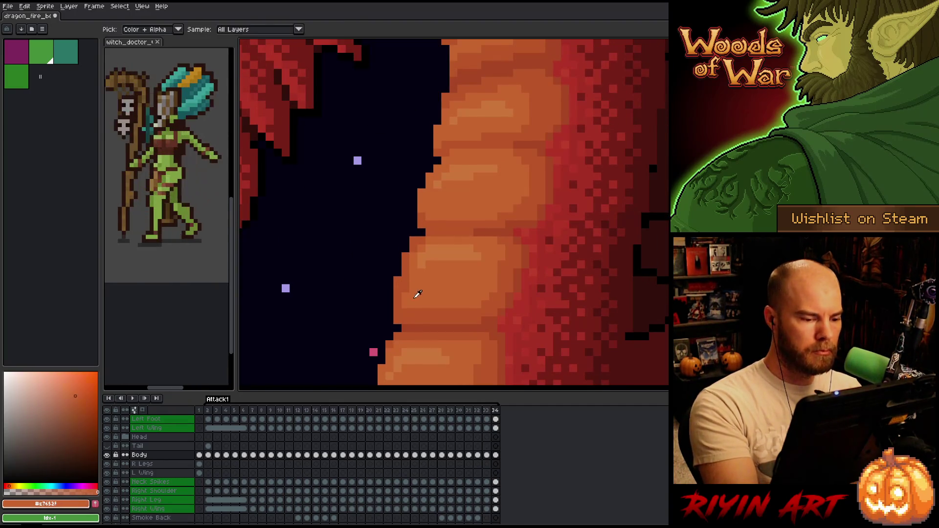
# On frame 2, sample the darker orange and add a pixel where the belly edge steps up
pyautogui.press('Right')
pyautogui.press('Left')
pyautogui.press('Right')
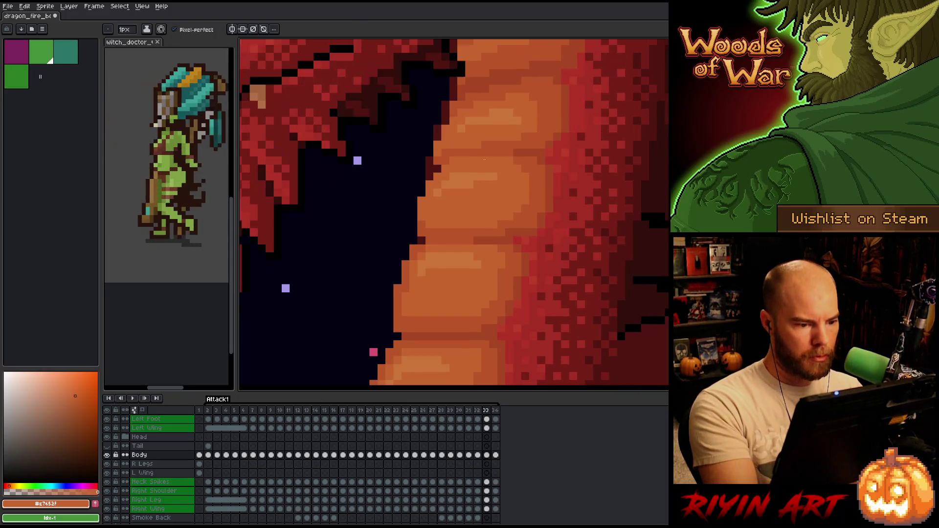
pyautogui.press('Left')
pyautogui.press('Right')
pyautogui.press('Right')
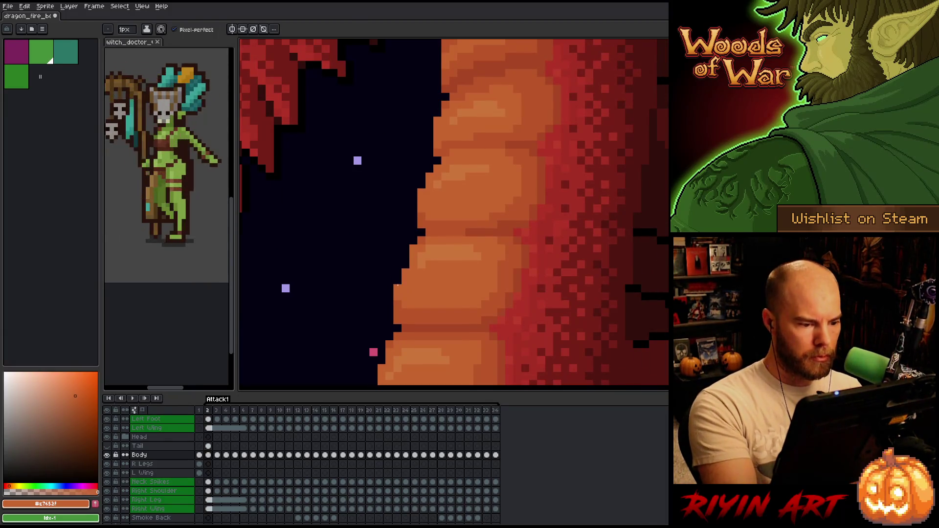
pyautogui.keyDown('alt'); pyautogui.click(398, 303); pyautogui.keyUp('alt')
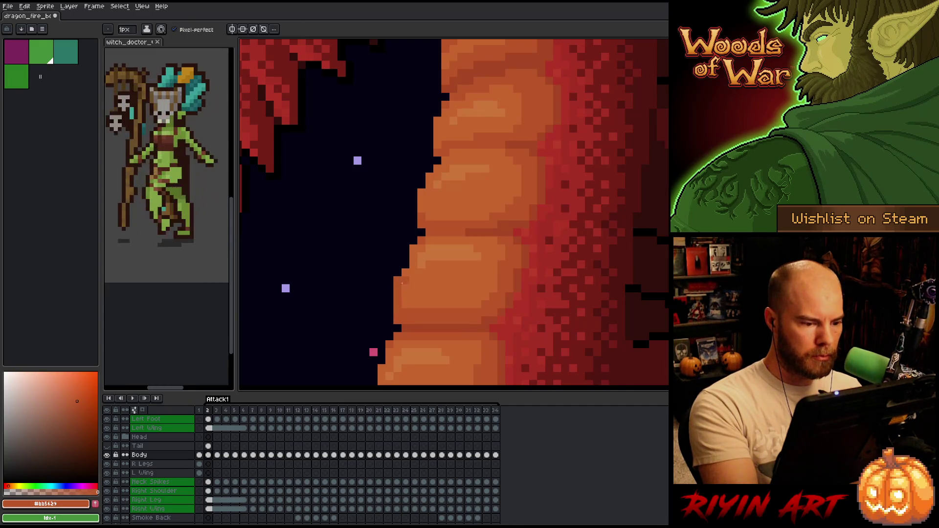
pyautogui.click(404, 264)
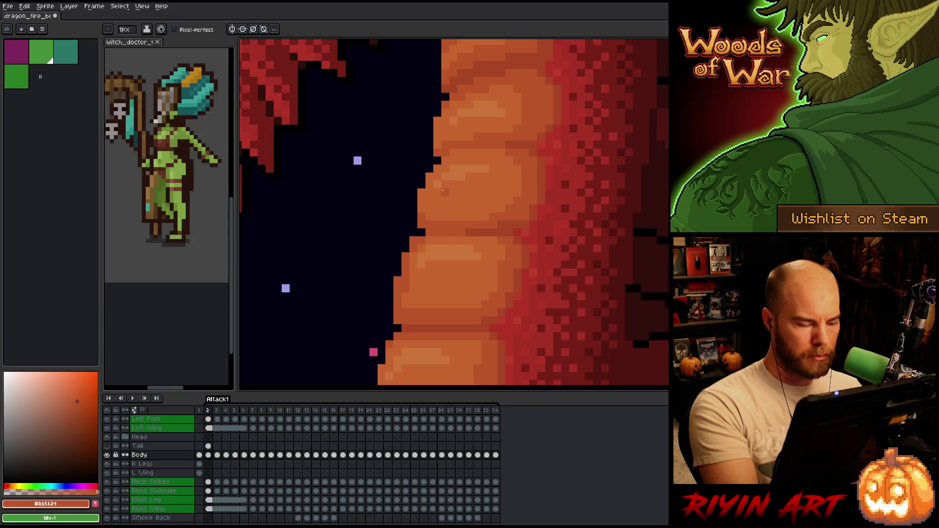
# Sample the darker and lighter belly oranges on frame 3, then move to frame 4
pyautogui.keyDown('alt'); pyautogui.click(413, 294); pyautogui.keyUp('alt')
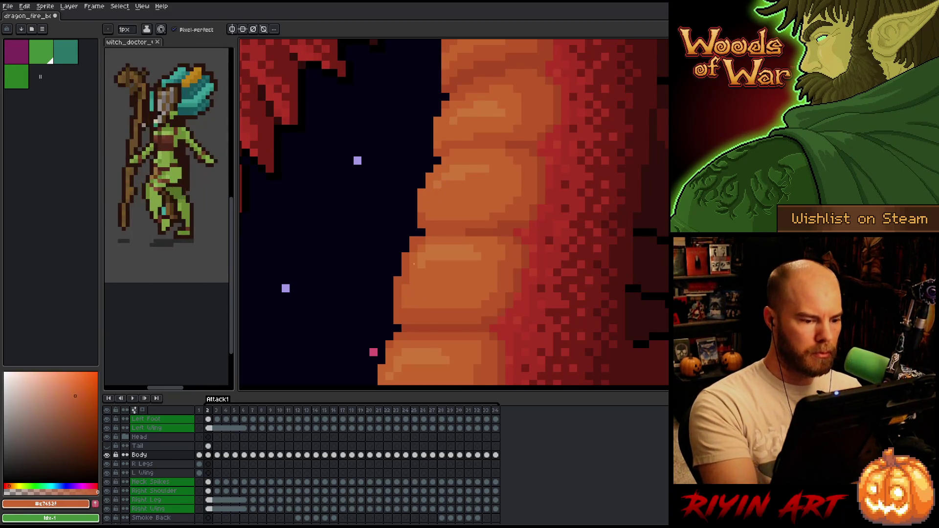
pyautogui.press('Left')
pyautogui.press('Left')
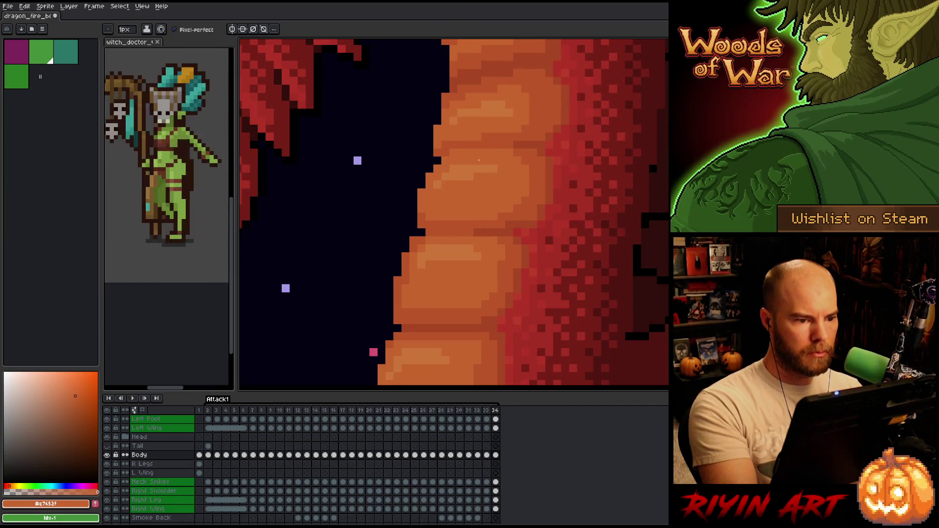
pyautogui.press('Right')
pyautogui.press('Right')
pyautogui.press('Right')
pyautogui.keyDown('alt'); pyautogui.click(397, 291); pyautogui.keyUp('alt')
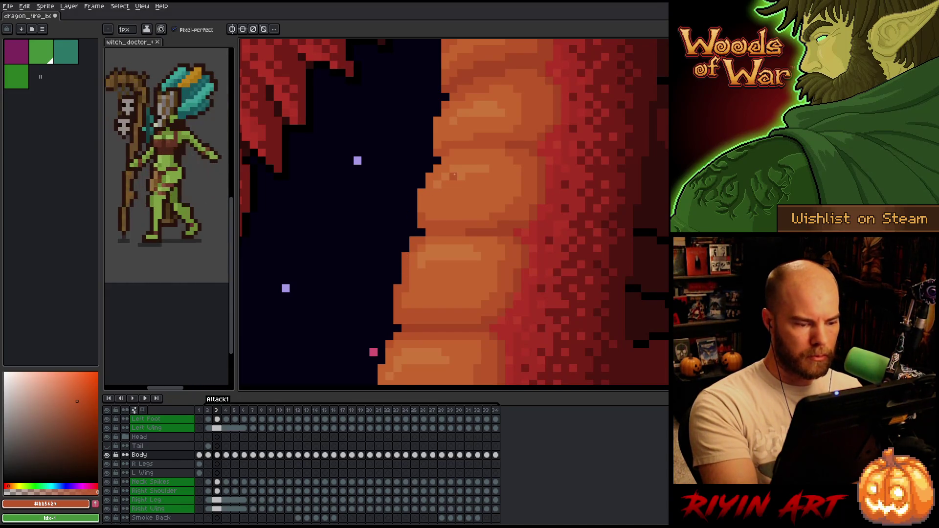
pyautogui.keyDown('alt'); pyautogui.click(406, 289); pyautogui.keyUp('alt')
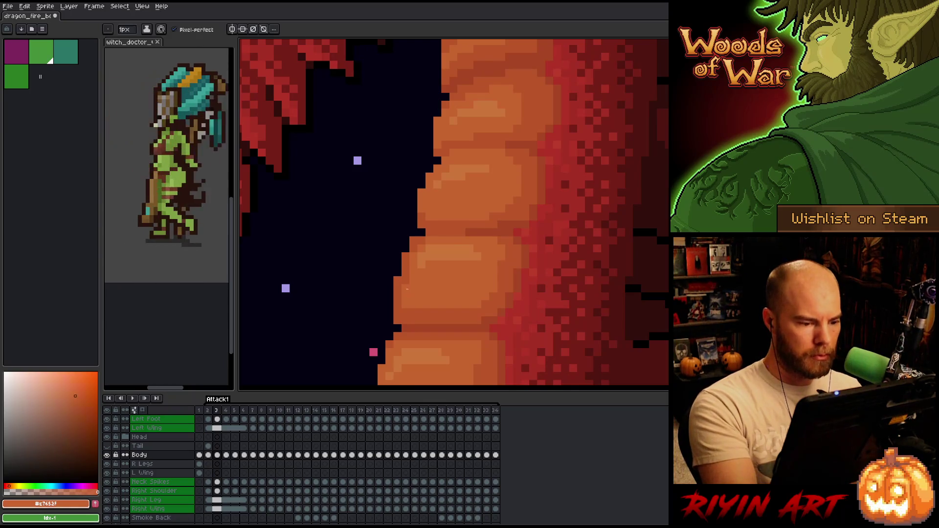
pyautogui.press('.')
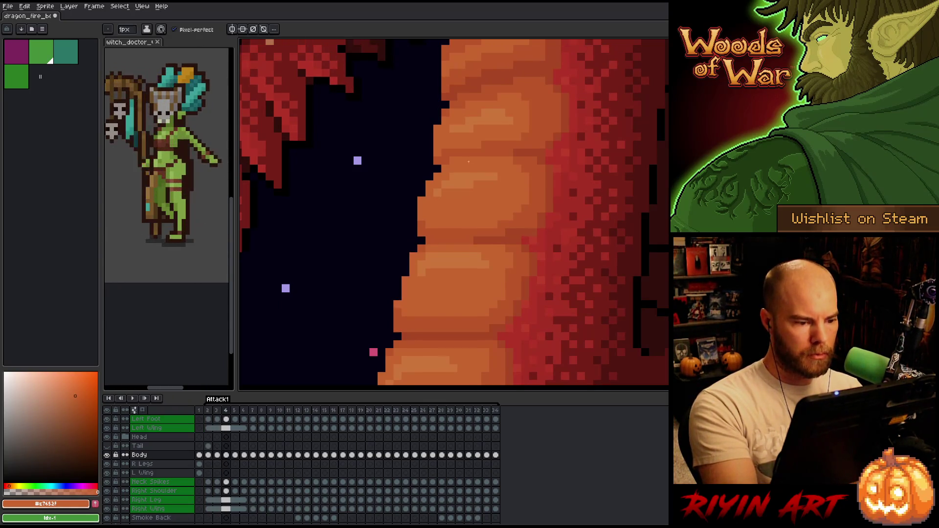
# Sample the darker belly orange on frame 3 and compare it with frame 4
pyautogui.press(',')
pyautogui.keyDown('alt'); pyautogui.click(397, 305); pyautogui.keyUp('alt')
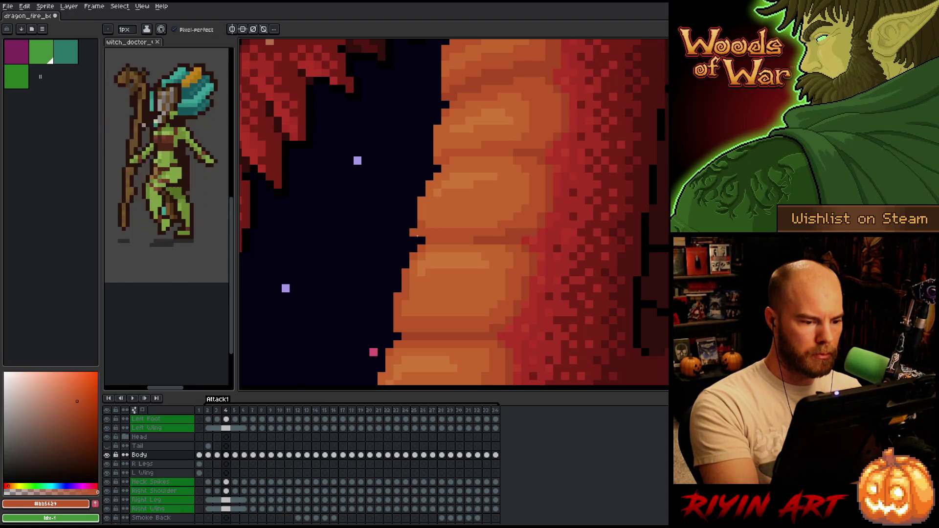
pyautogui.press(',')
pyautogui.press('.')
pyautogui.press(',')
pyautogui.press('.')
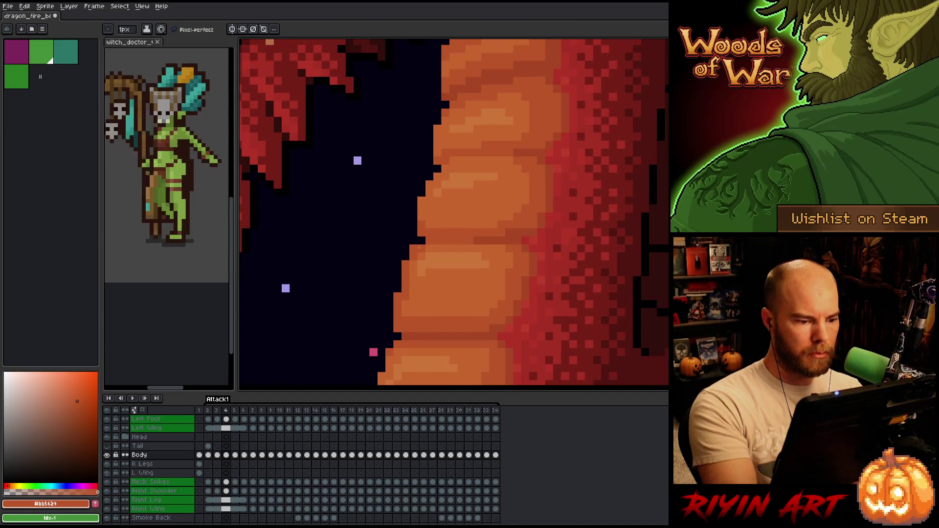
pyautogui.press('alt')
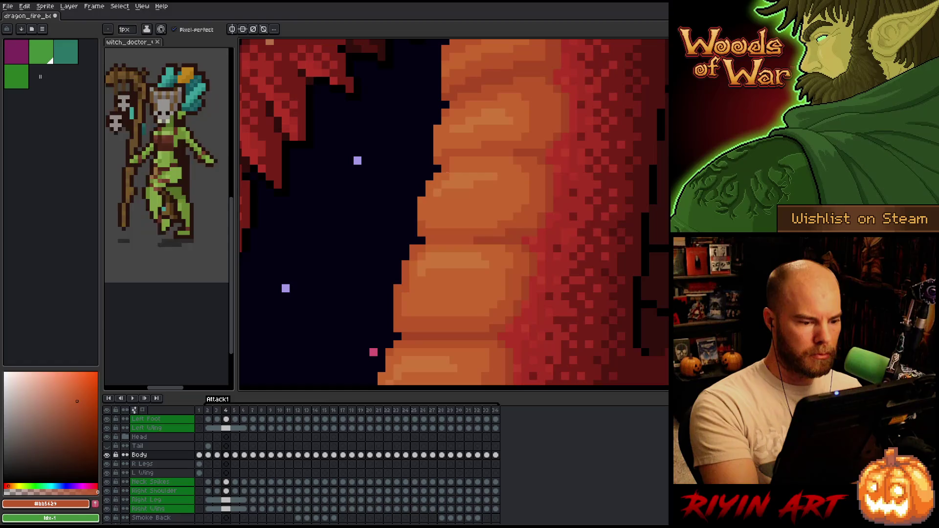
# On frame 5, draw orange over the dark lower belly-edge pixels and compare with neighbours
pyautogui.press('.')
pyautogui.press(',')
pyautogui.press('.')
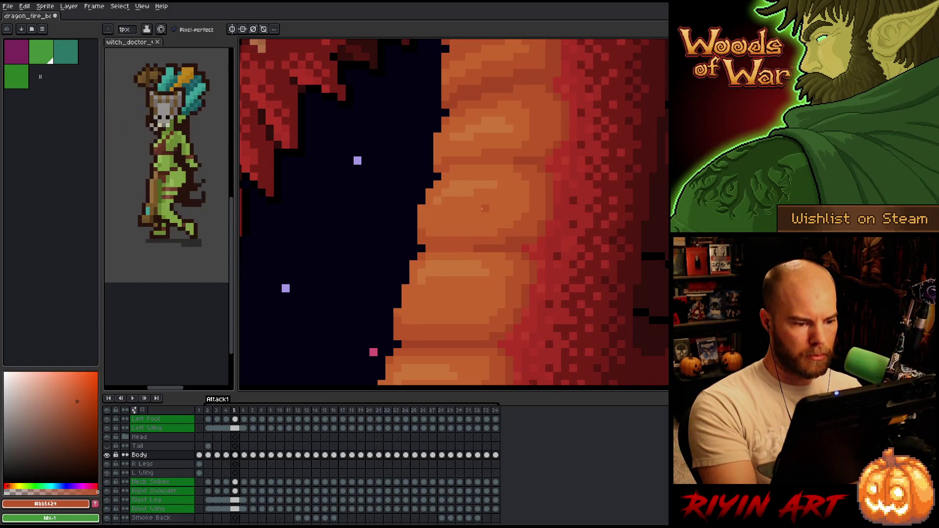
pyautogui.press(',')
pyautogui.press('.')
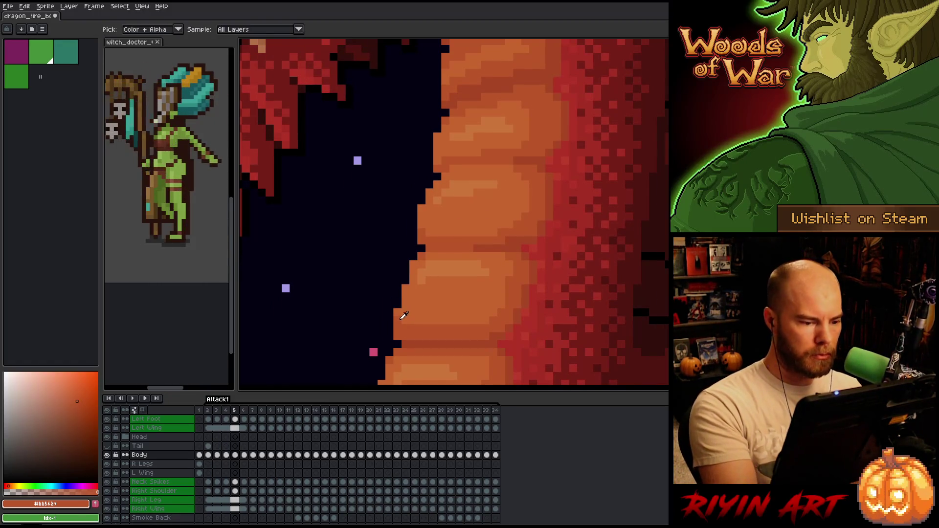
pyautogui.moveTo(403, 306); pyautogui.dragTo(403, 279)
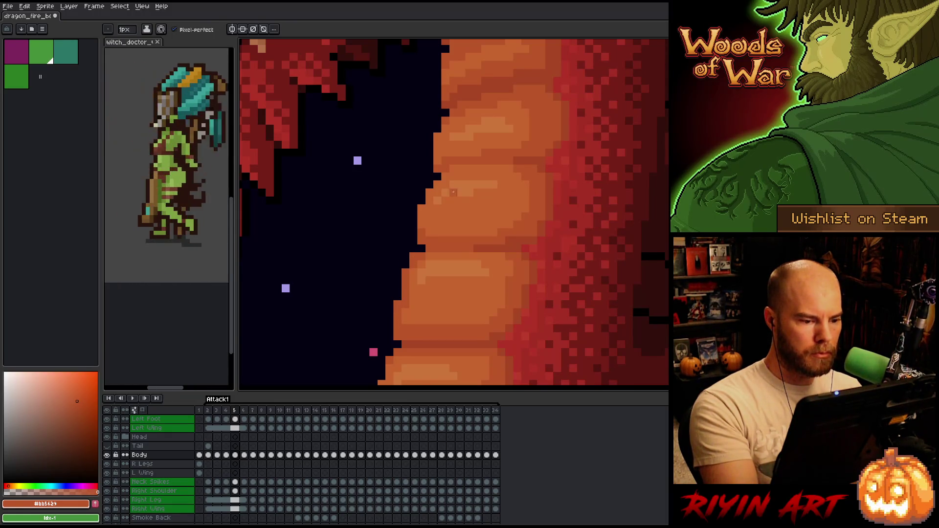
pyautogui.press(',')
pyautogui.press('.')
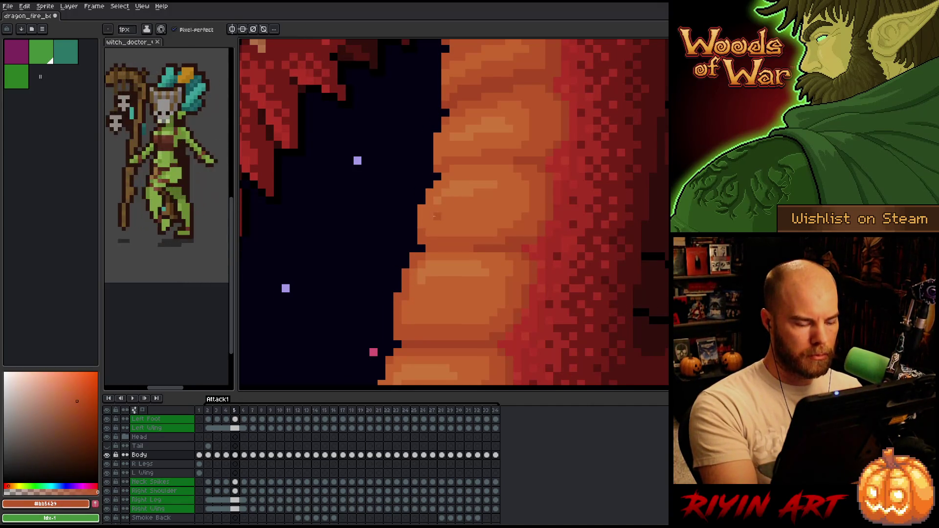
# Check frames 6 and 7 against frame 5, switching to the eraser along the way
pyautogui.press('.')
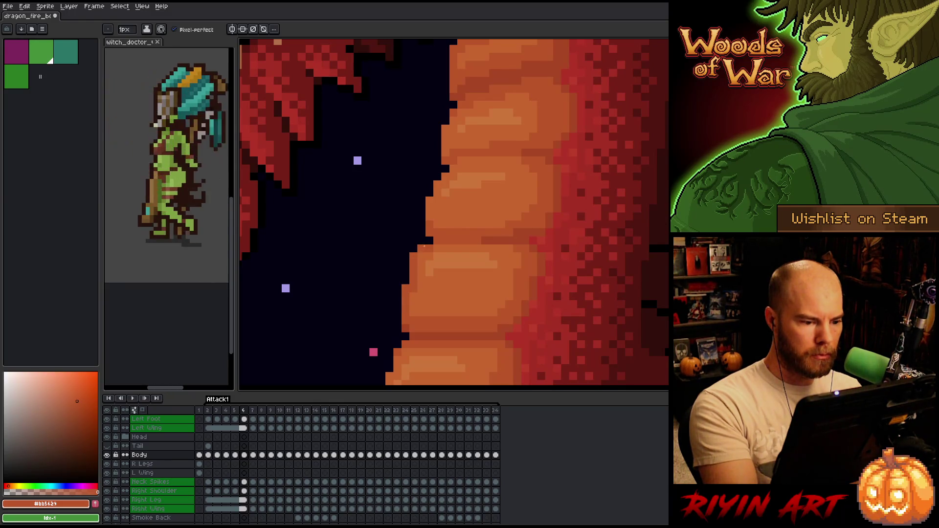
pyautogui.press(',')
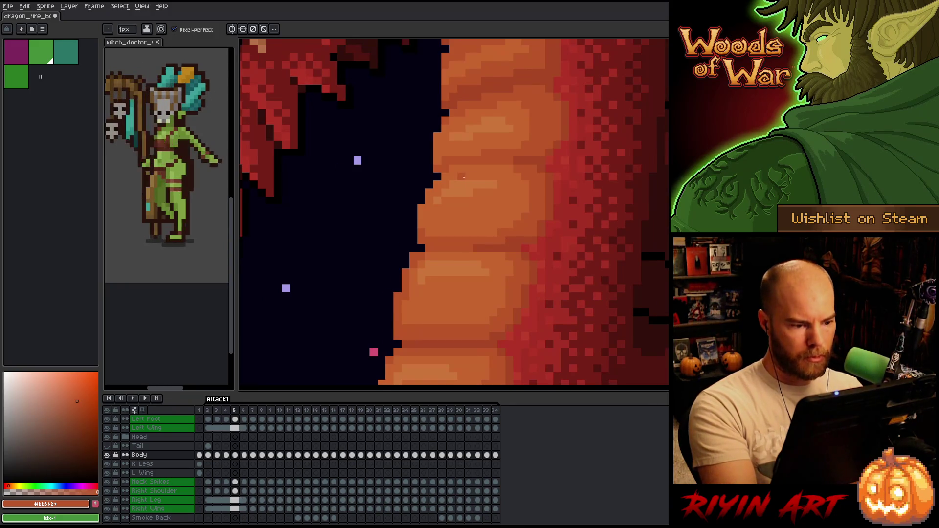
pyautogui.press('e')
pyautogui.press('.')
pyautogui.press('.')
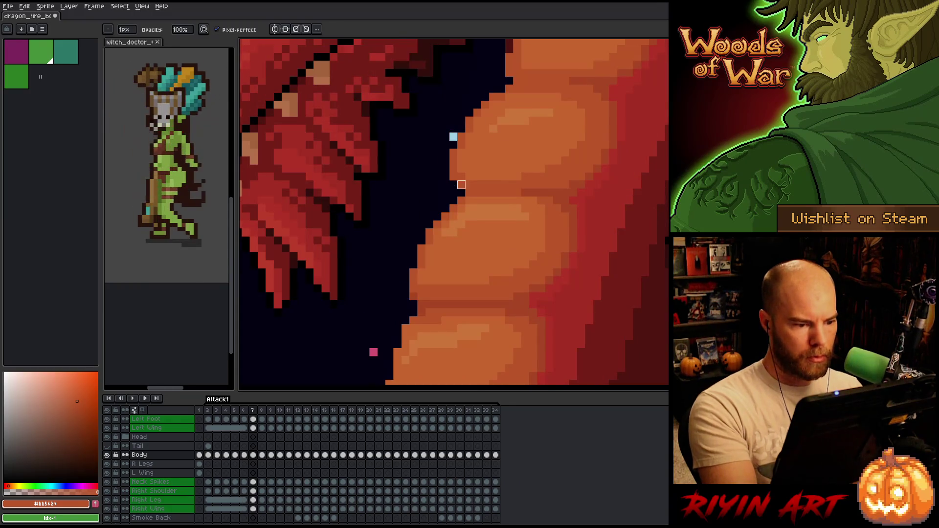
# Step back through frames 6 to 4, then move to frame 31, zooming to inspect the belly scales
pyautogui.press(',')
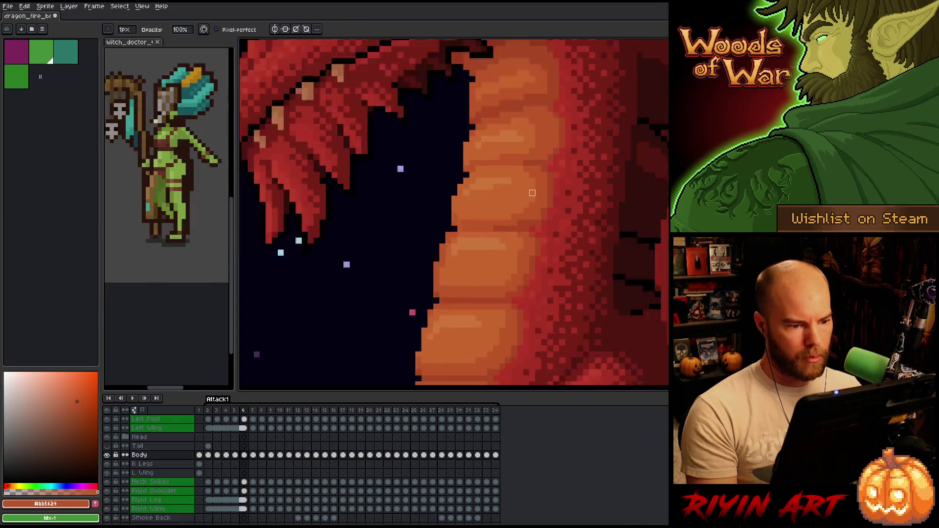
pyautogui.scroll(-3, 532, 193)
pyautogui.press(',')
pyautogui.scroll(3, 509, 209)
pyautogui.press(',')
pyautogui.press('.')
pyautogui.press(',')
pyautogui.press(',')
pyautogui.press(',')
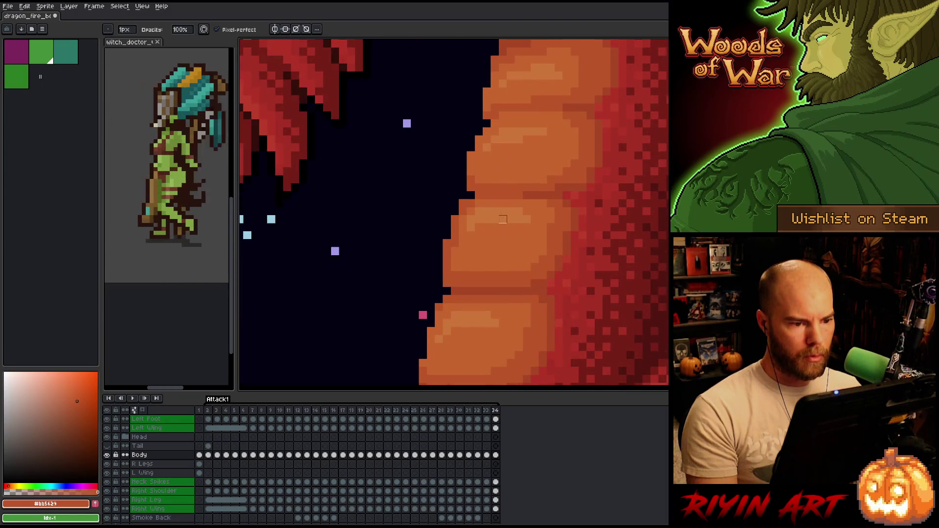
pyautogui.press(',')
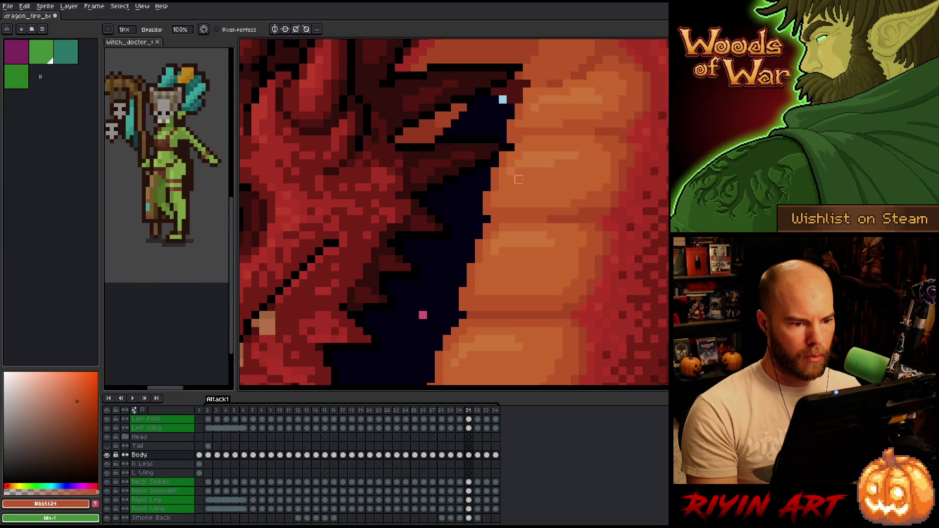
pyautogui.scroll(1, 518, 179)
pyautogui.scroll(-1, 518, 180)
pyautogui.scroll(1, 464, 275)
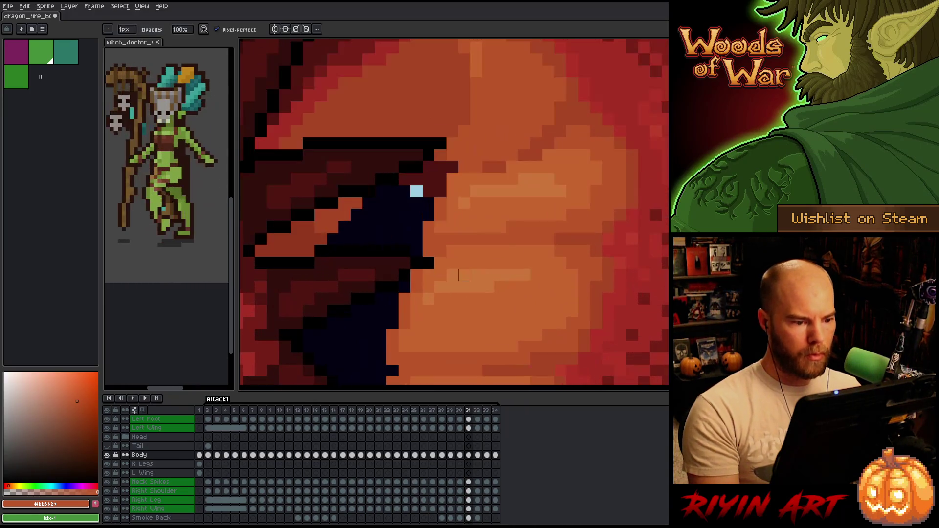
# Flip repeatedly between frames 31 and 32 to compare the belly scales
pyautogui.press('e')
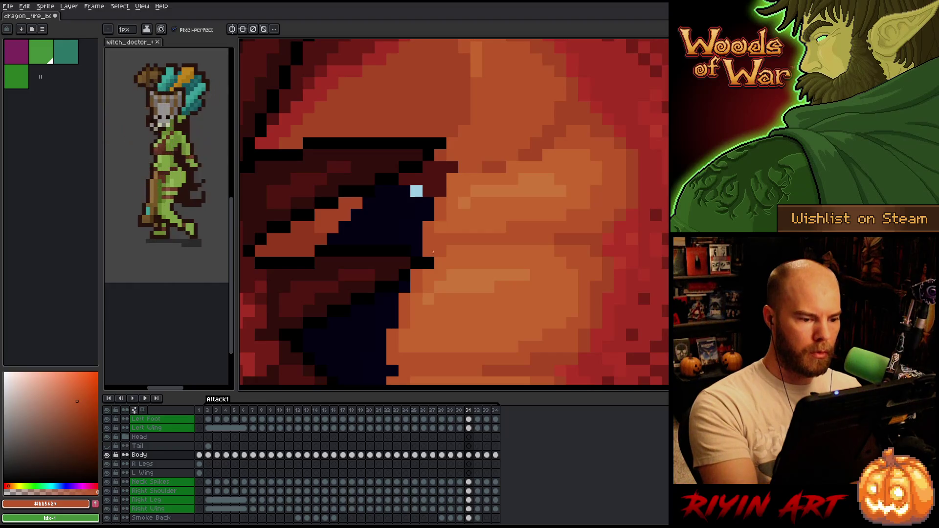
pyautogui.press('.')
pyautogui.press('h')
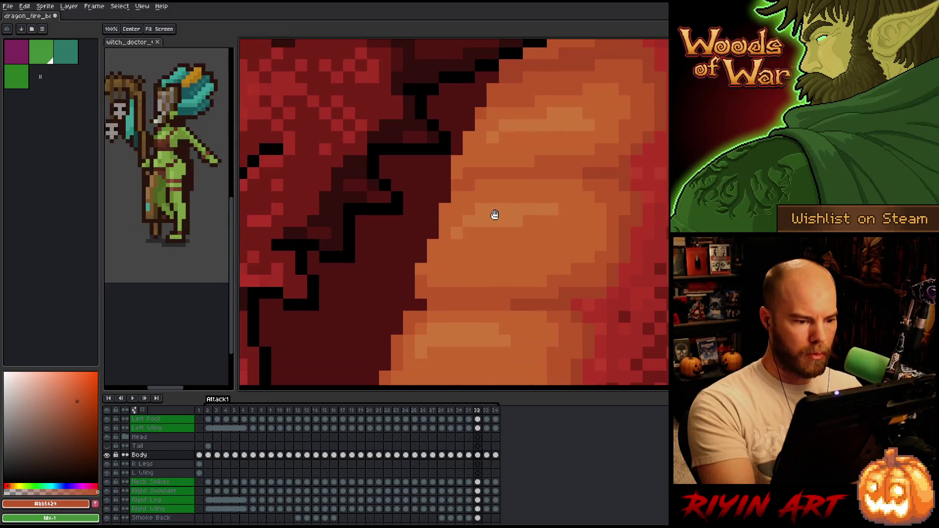
pyautogui.press('b')
pyautogui.press('.')
pyautogui.press(',')
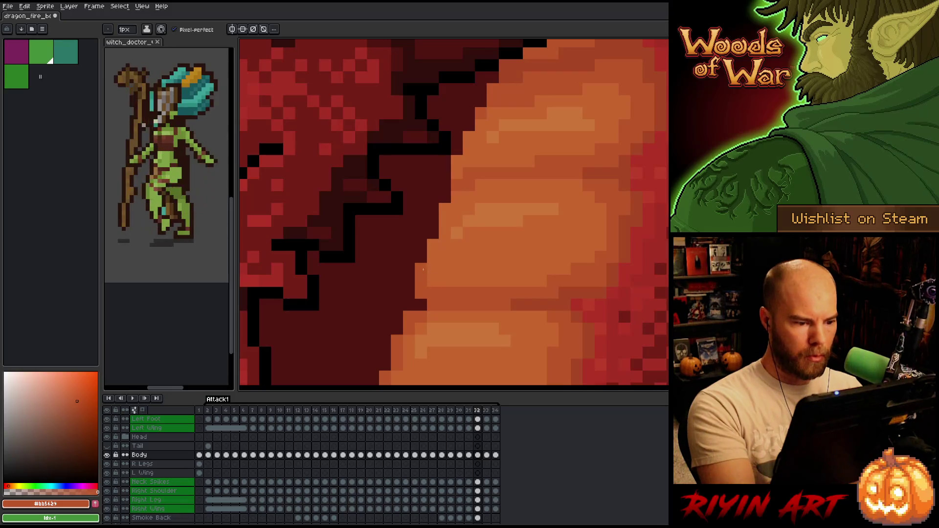
pyautogui.press('.')
pyautogui.press(',')
pyautogui.press(',')
pyautogui.press('.')
pyautogui.press(',')
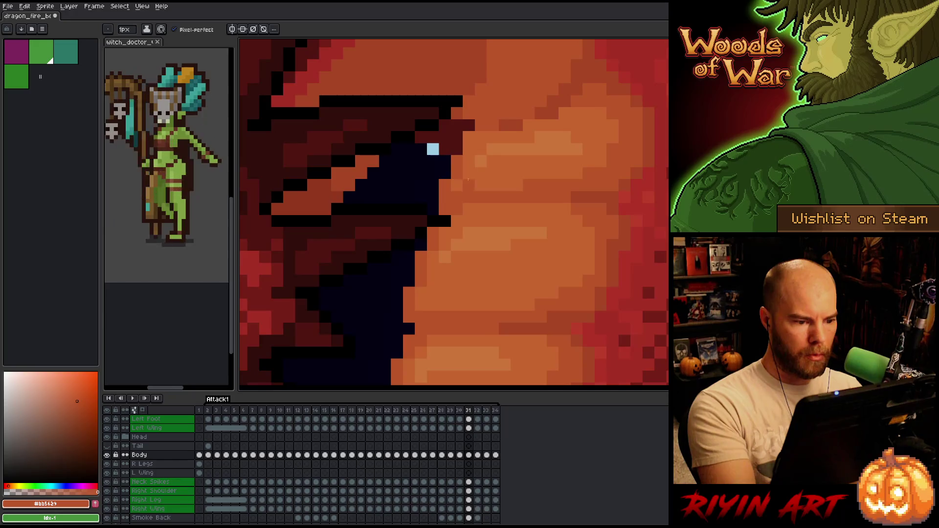
pyautogui.press('.')
pyautogui.press(',')
pyautogui.press('.')
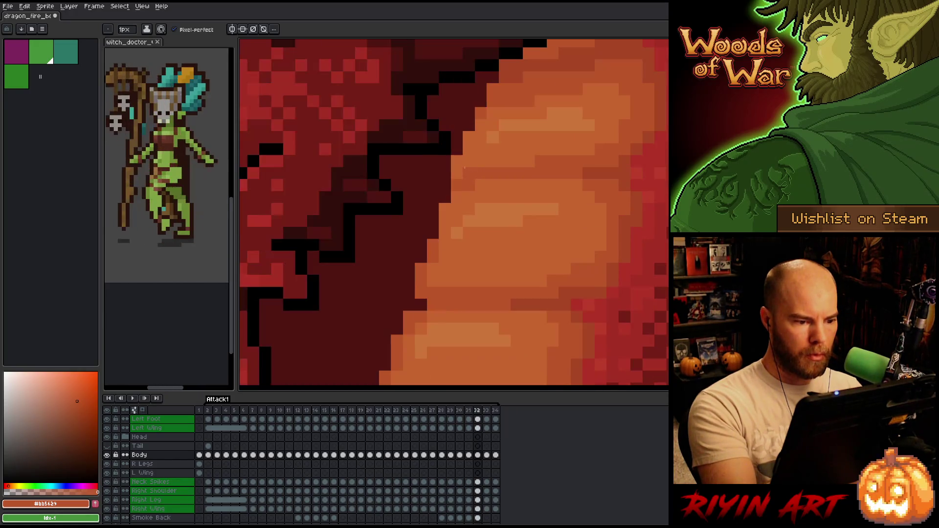
pyautogui.press(',')
pyautogui.press('.')
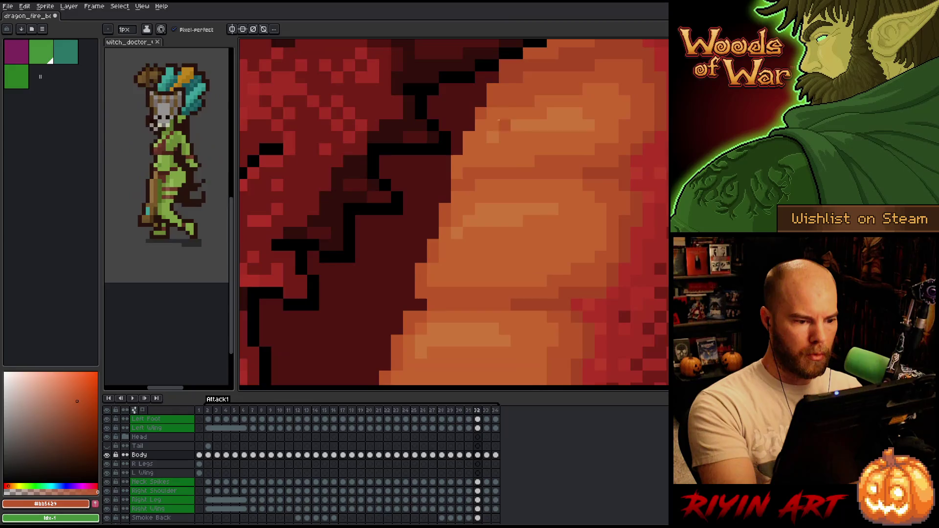
pyautogui.press(',')
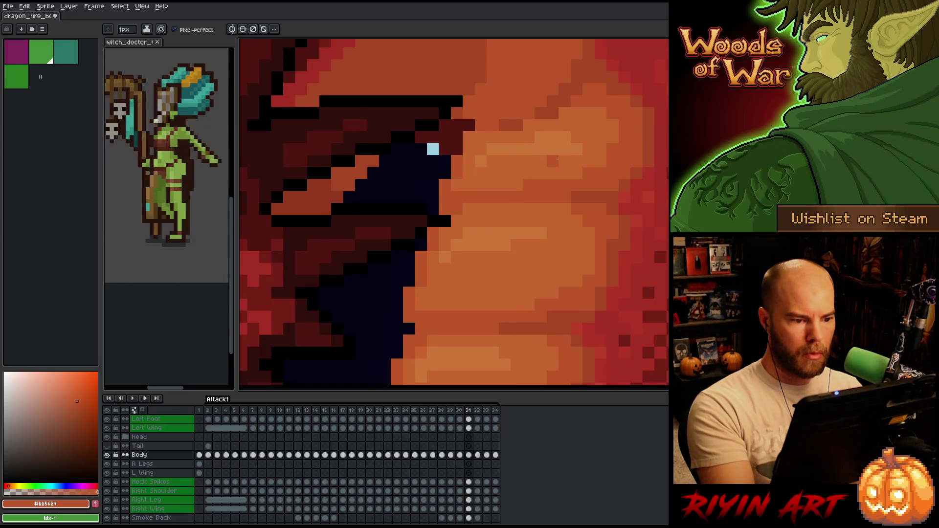
# On frame 33, fill the dark gap pixels and the left-edge notch of the belly with orange
pyautogui.press('.')
pyautogui.press('.')
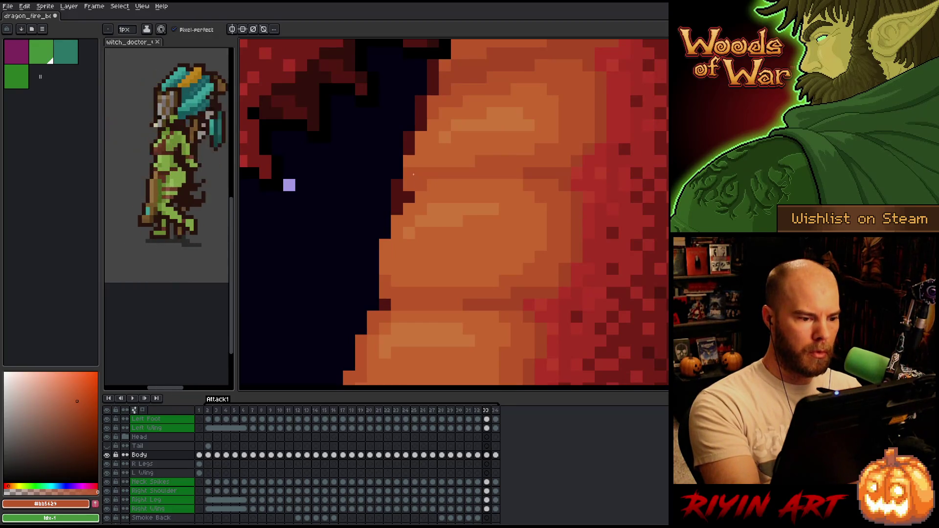
pyautogui.press(',')
pyautogui.press('.')
pyautogui.click(408, 197)
pyautogui.click(456, 125)
pyautogui.press(',')
pyautogui.press('.')
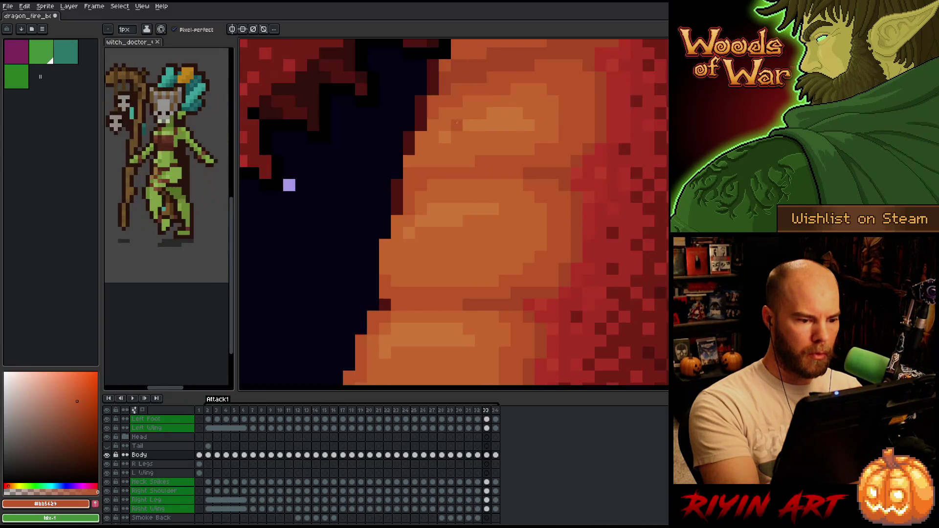
pyautogui.click(389, 222)
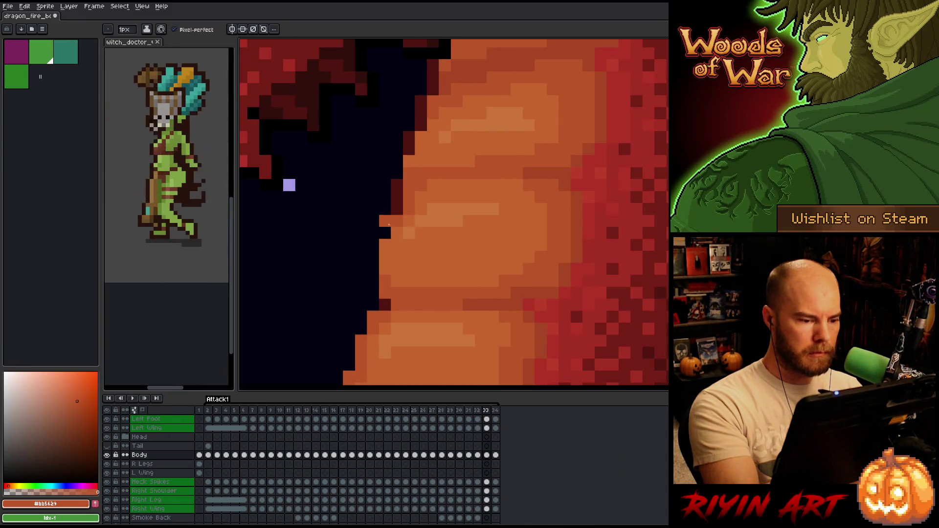
# Compare frames 31 to 33 and sample the lighter and darker belly oranges
pyautogui.press(',')
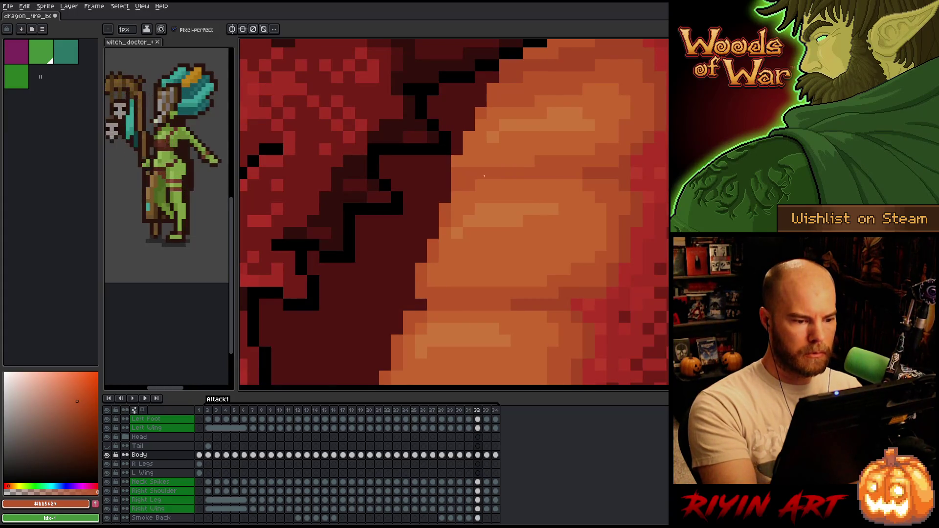
pyautogui.press('.')
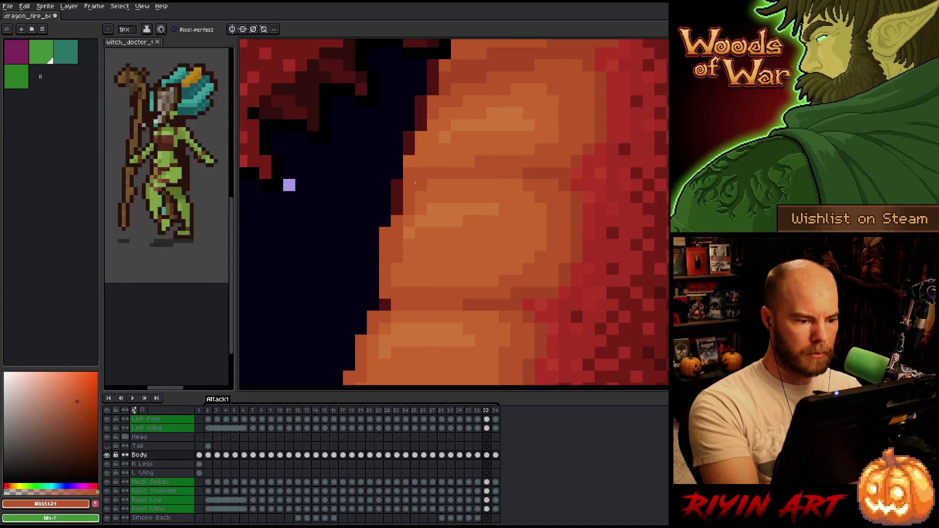
pyautogui.keyDown('alt'); pyautogui.click(410, 253); pyautogui.keyUp('alt')
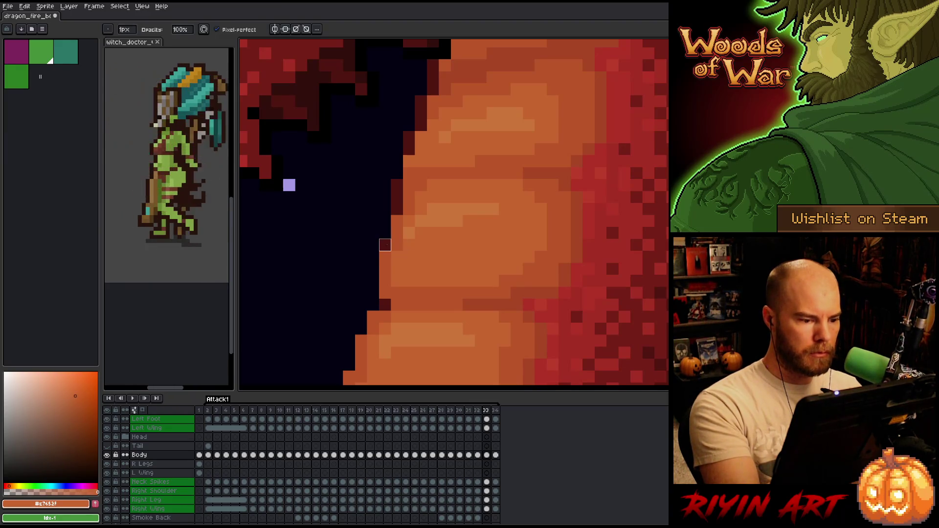
pyautogui.press('.')
pyautogui.press(',')
pyautogui.press(',')
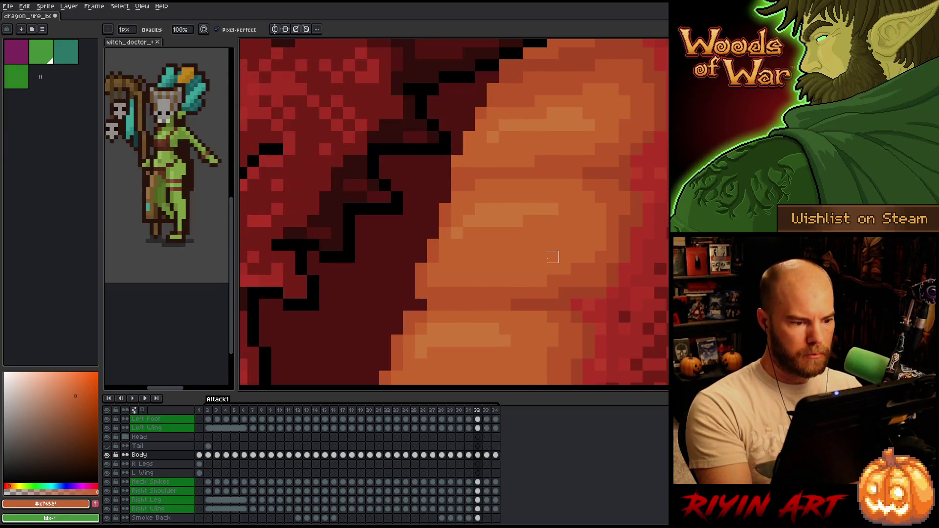
pyautogui.press(',')
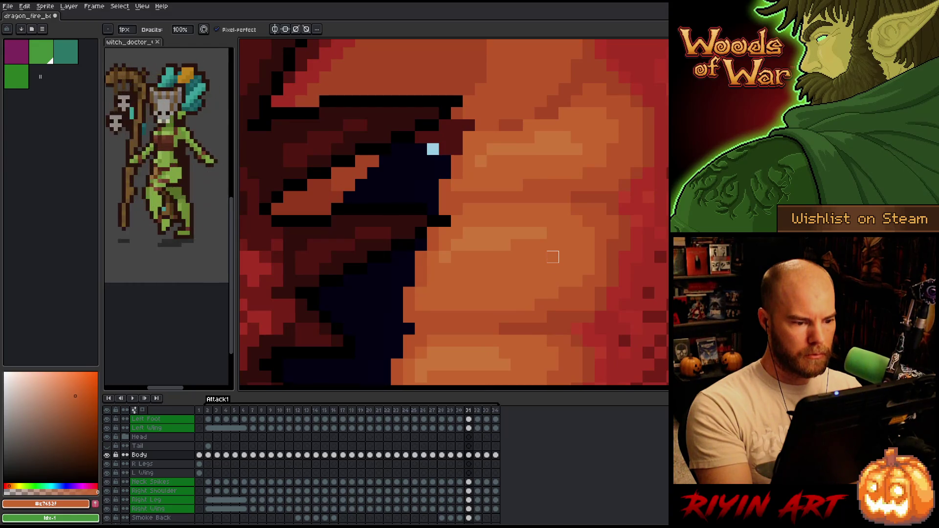
pyautogui.press('.')
pyautogui.press('.')
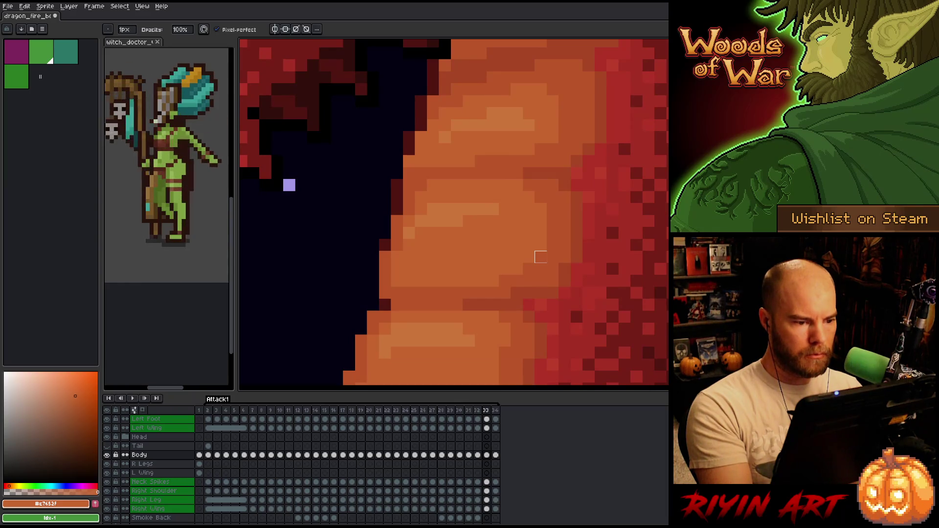
pyautogui.press(',')
pyautogui.press(',')
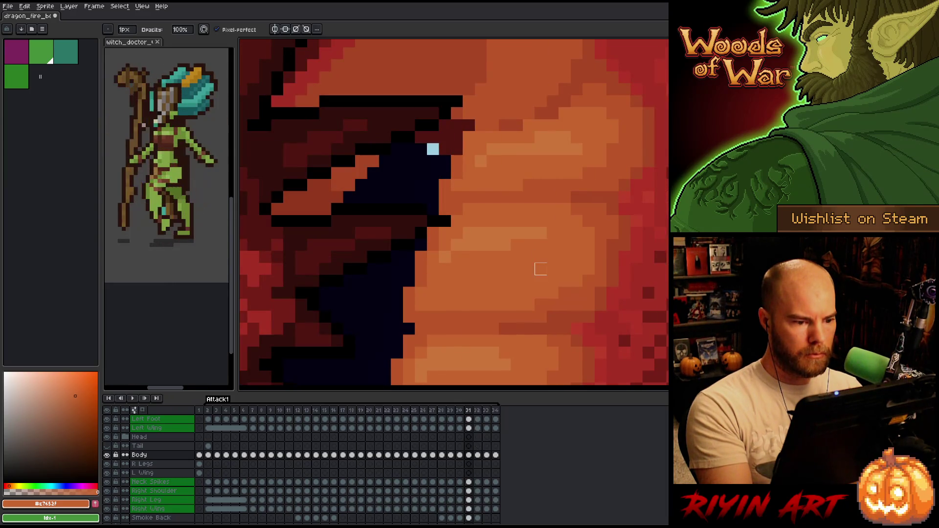
pyautogui.keyDown('alt'); pyautogui.click(547, 263); pyautogui.keyUp('alt')
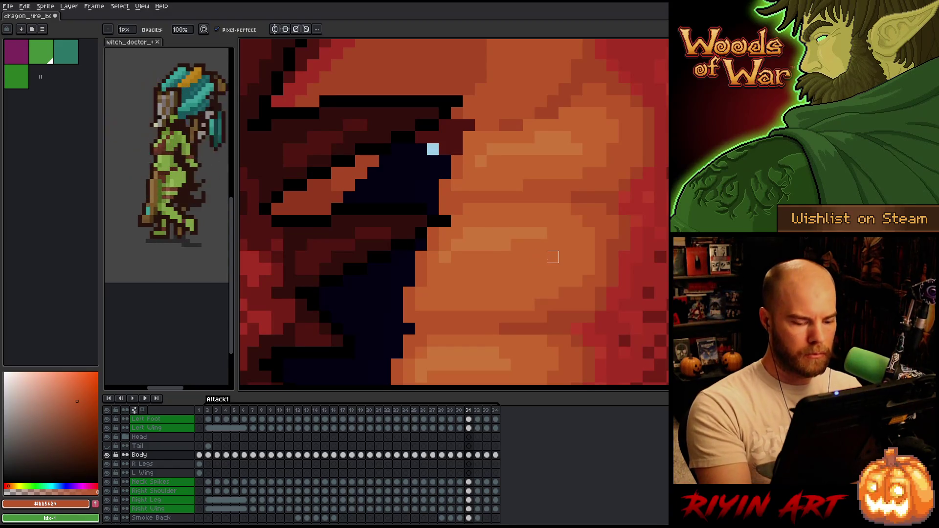
pyautogui.press('.')
pyautogui.press('.')
pyautogui.press('.')
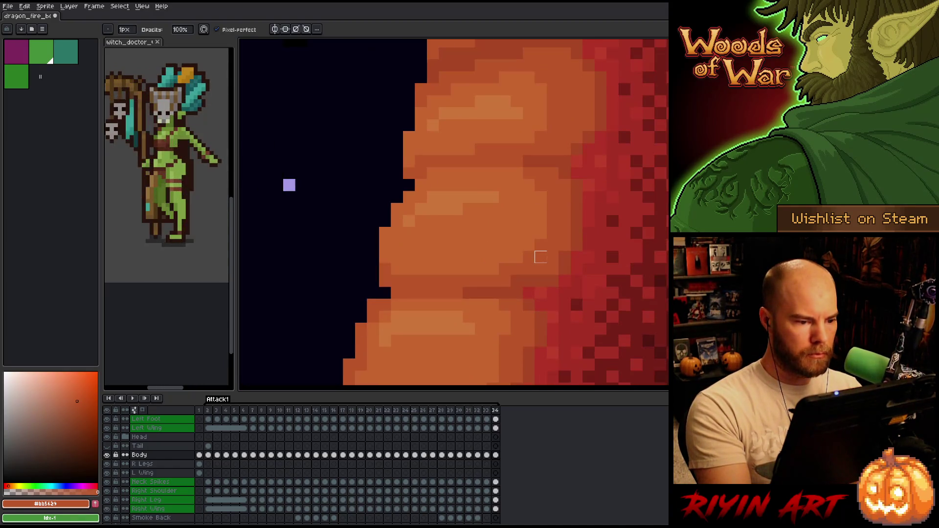
# On frame 34, add orange pixels along the belly's left edge and remove a stray outline pixel
pyautogui.press('e')
pyautogui.click(397, 197)
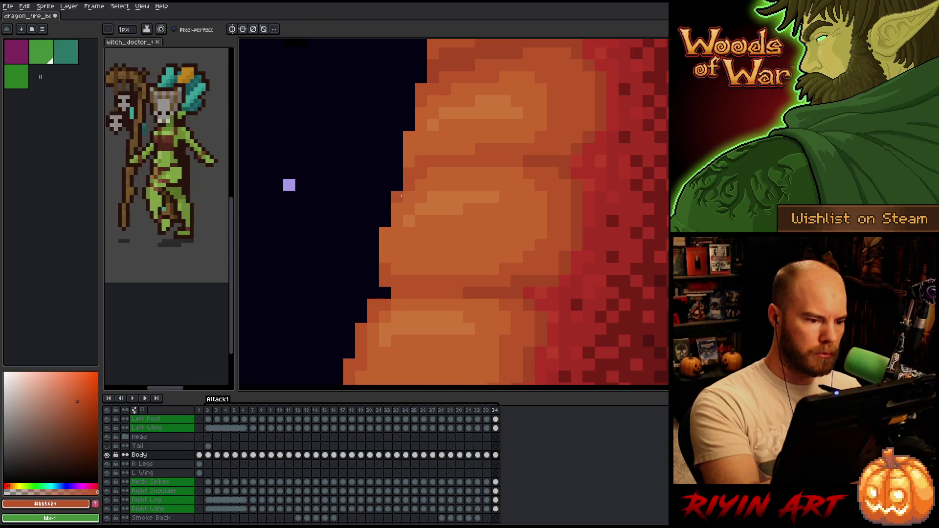
pyautogui.click(385, 220)
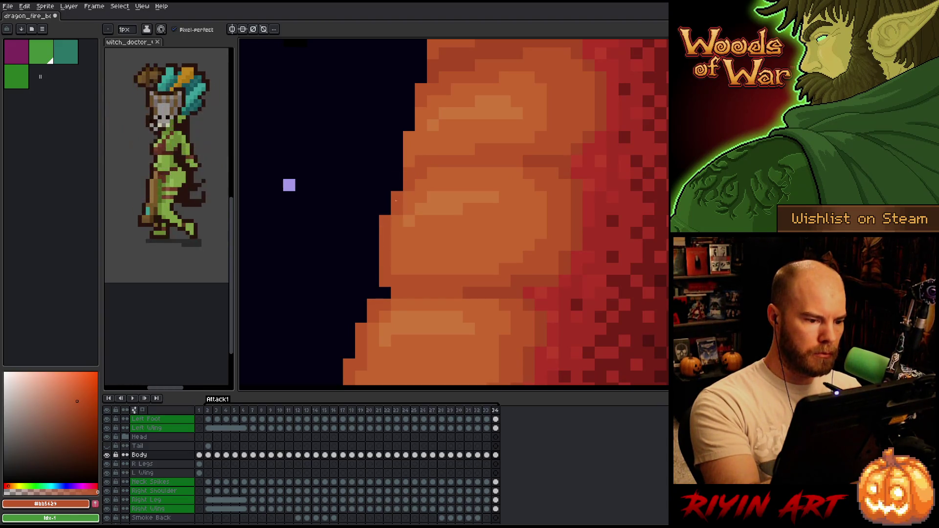
pyautogui.press(',')
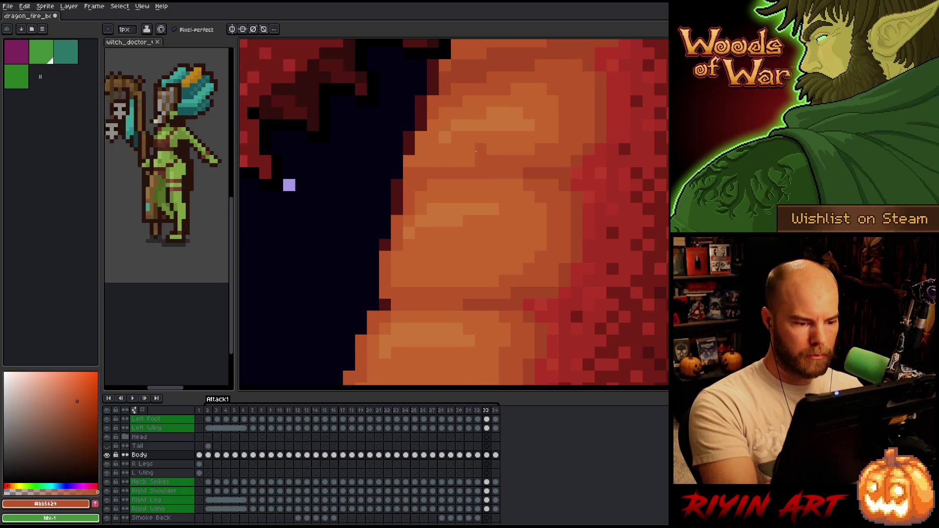
pyautogui.press('.')
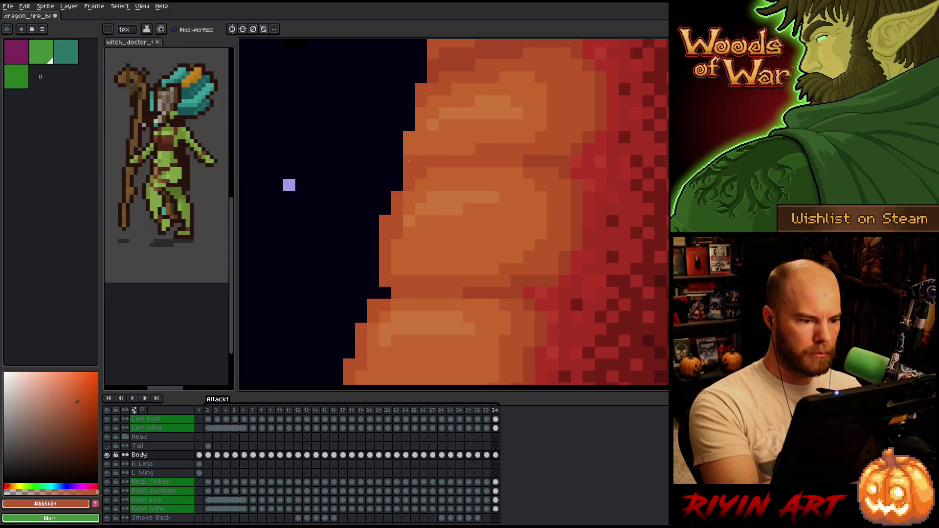
pyautogui.press('b')
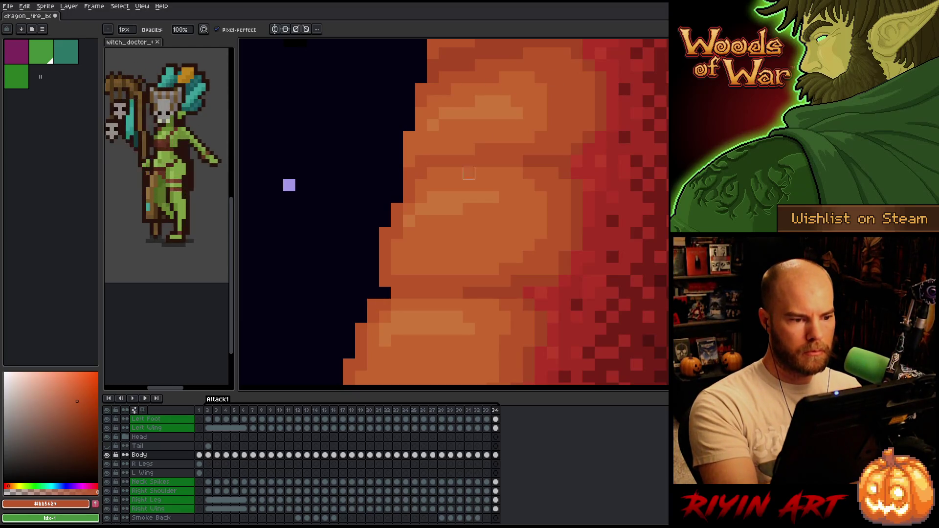
pyautogui.click(409, 161)
# Review the belly edge back through frames 33 to 31, then forward again to frame 34
pyautogui.press('e')
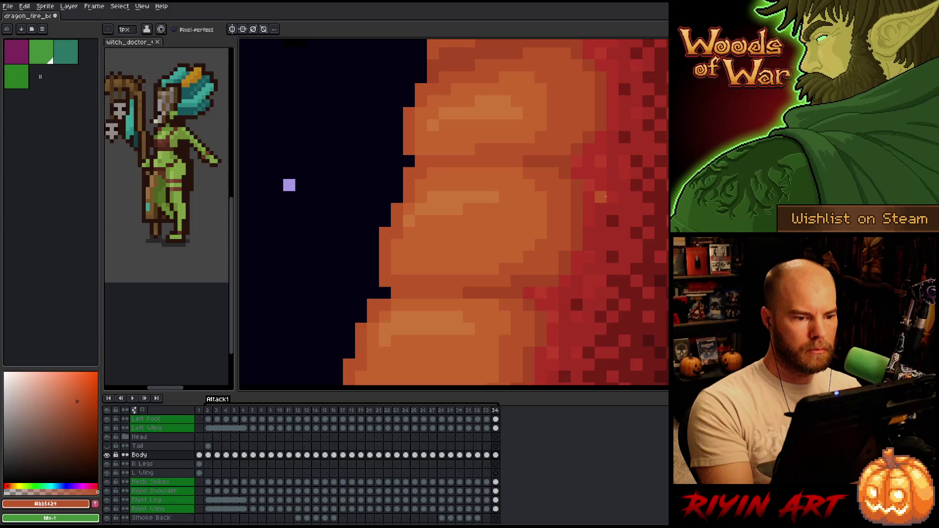
pyautogui.press(',')
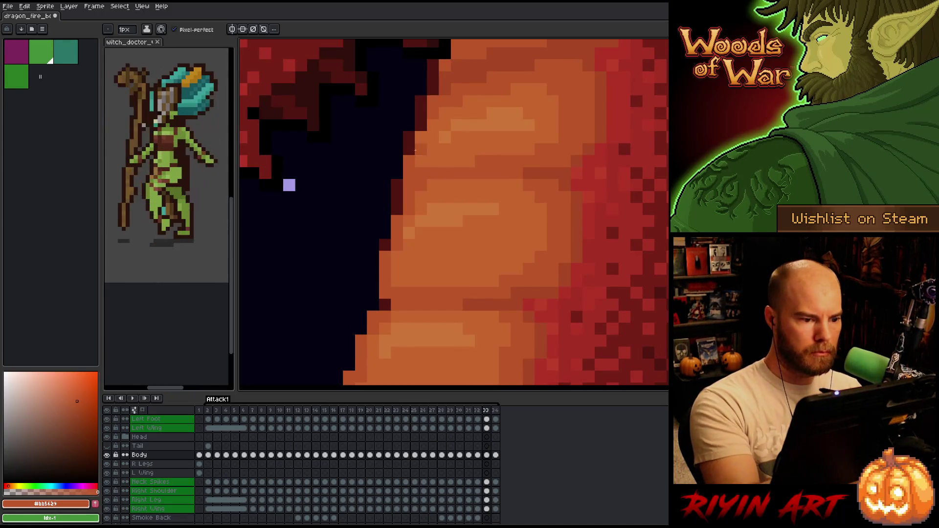
pyautogui.press('b')
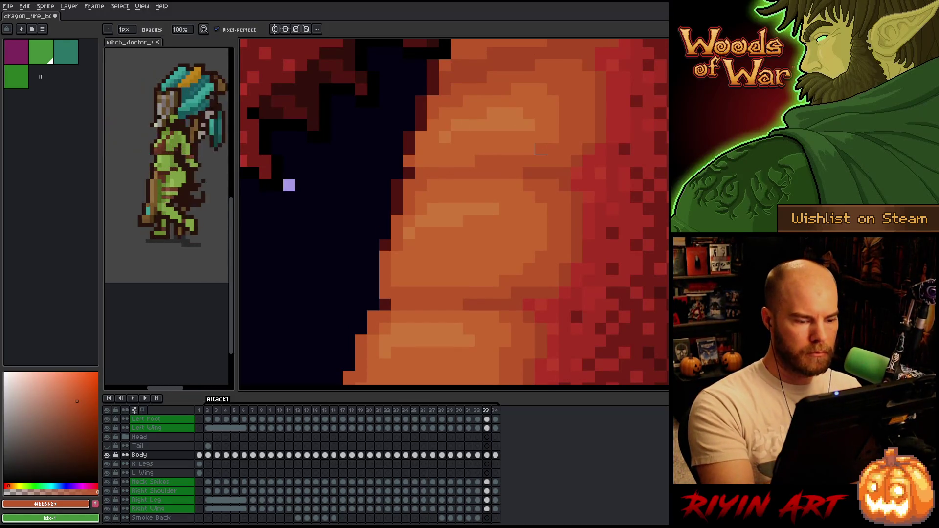
pyautogui.press(',')
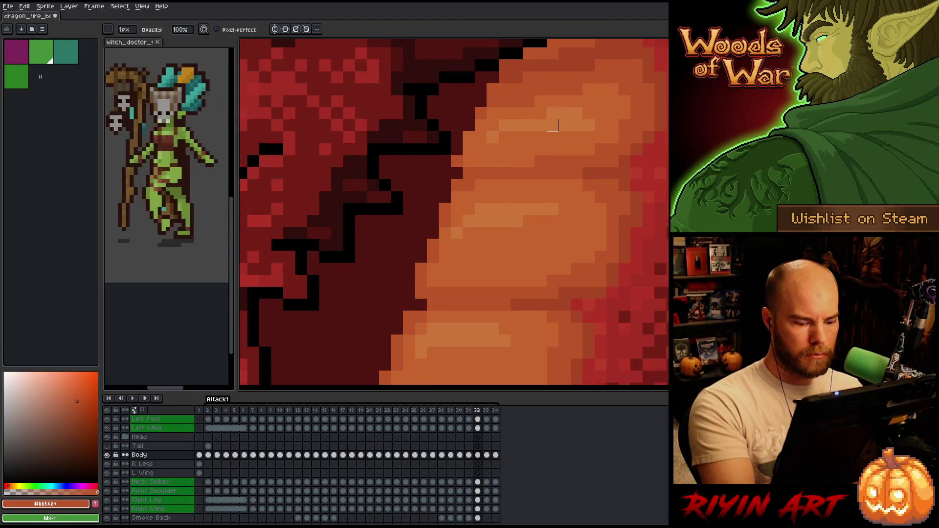
pyautogui.press(',')
pyautogui.press('e')
pyautogui.press(',')
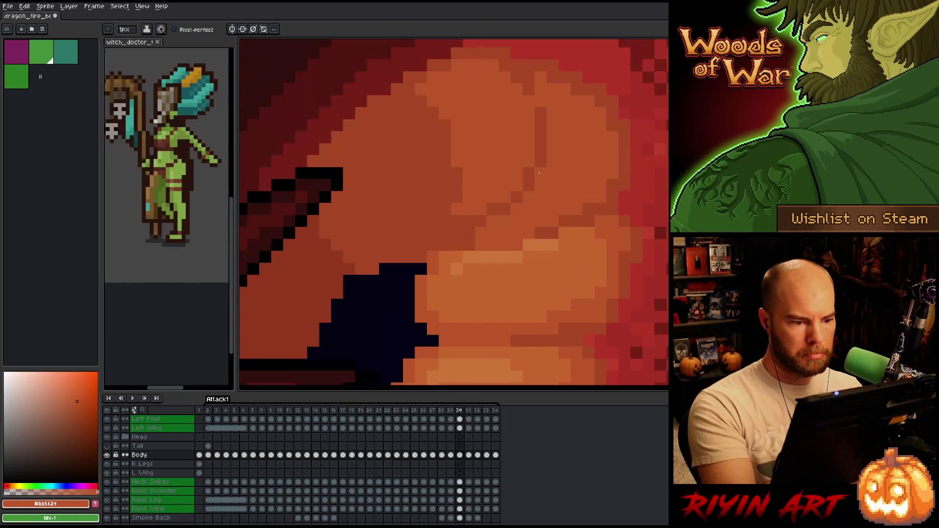
pyautogui.press('.')
pyautogui.press('.')
pyautogui.press('.')
pyautogui.press('.')
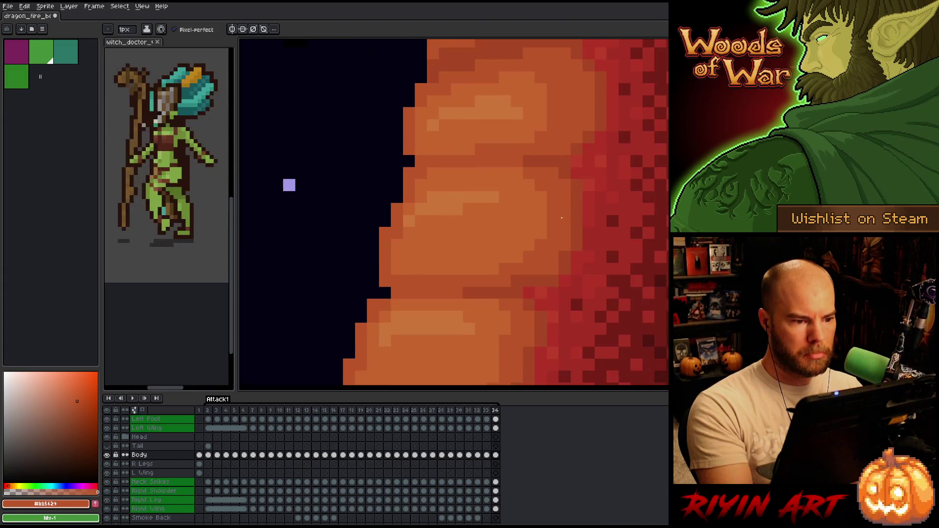
pyautogui.press('.')
pyautogui.press('.')
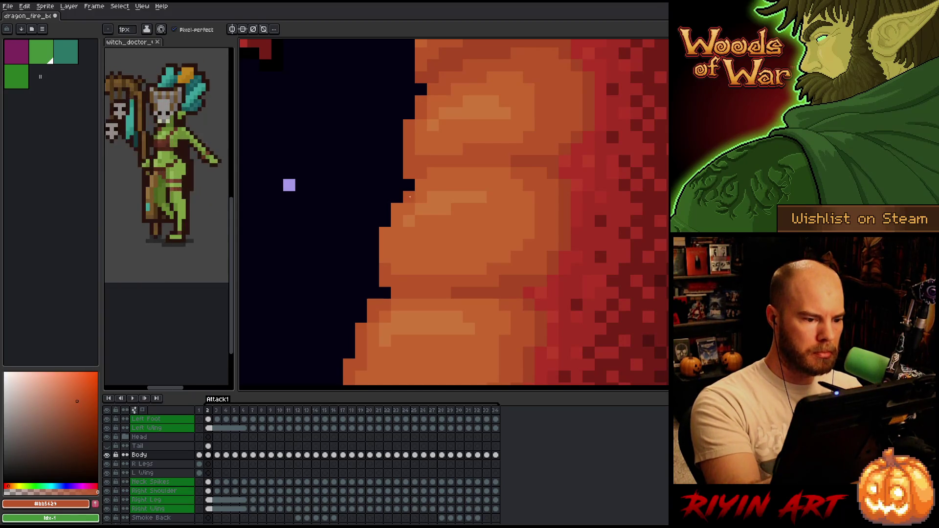
# On frame 2, paint orange pixels down the belly's left edge and erase a stray edge pixel
pyautogui.click(408, 186)
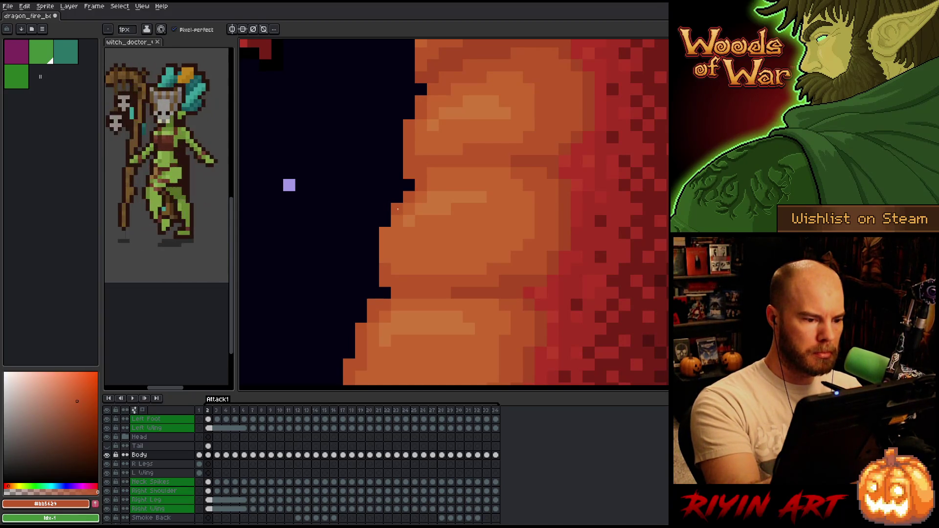
pyautogui.moveTo(397, 226)
pyautogui.mouseDown()
pyautogui.moveTo(384, 233)
pyautogui.moveTo(386, 209)
pyautogui.mouseUp()
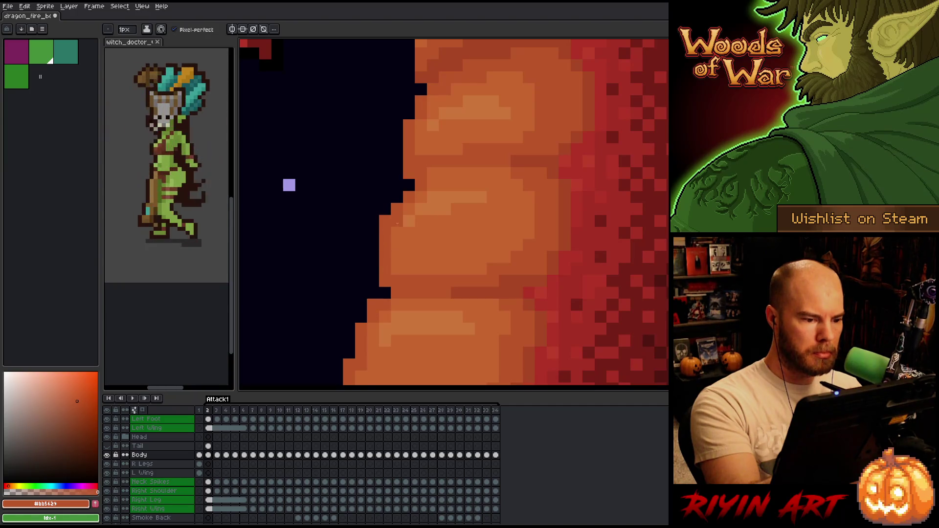
pyautogui.press('End')
pyautogui.press('Right')
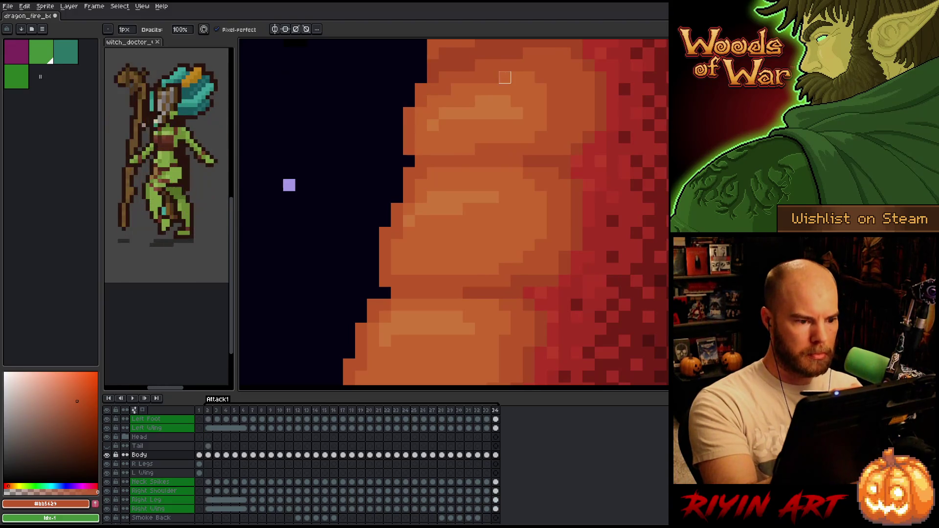
pyautogui.press('e')
pyautogui.click(411, 176)
pyautogui.press('b')
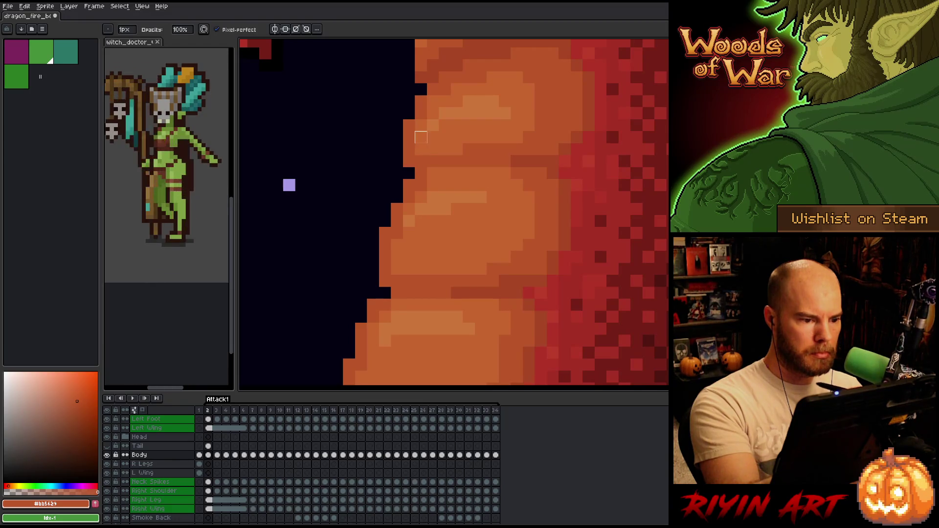
# Sample the belly oranges #c7652f and #bb5629 and compare frame 2 against frame 34
pyautogui.keyDown('alt'); pyautogui.click(426, 182); pyautogui.keyUp('alt')
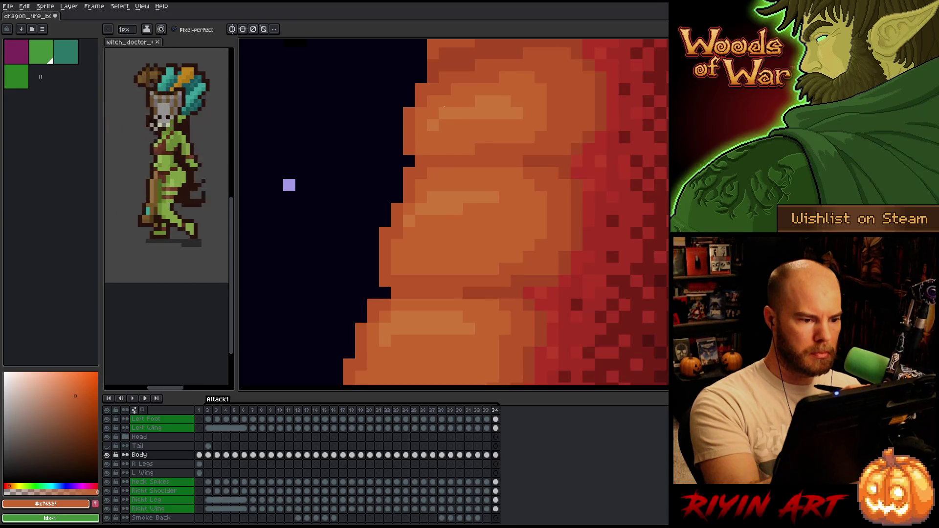
pyautogui.keyDown('alt'); pyautogui.click(408, 180); pyautogui.keyUp('alt')
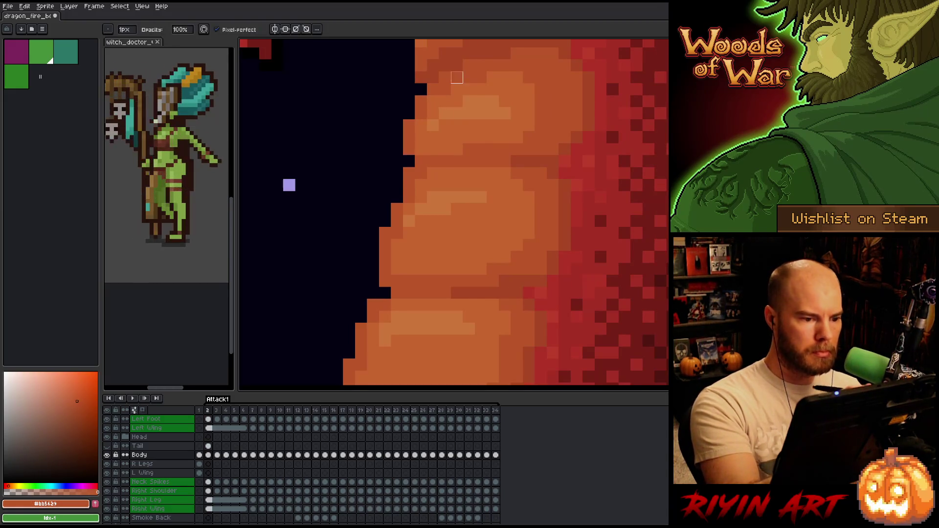
pyautogui.press('End')
pyautogui.press('Right')
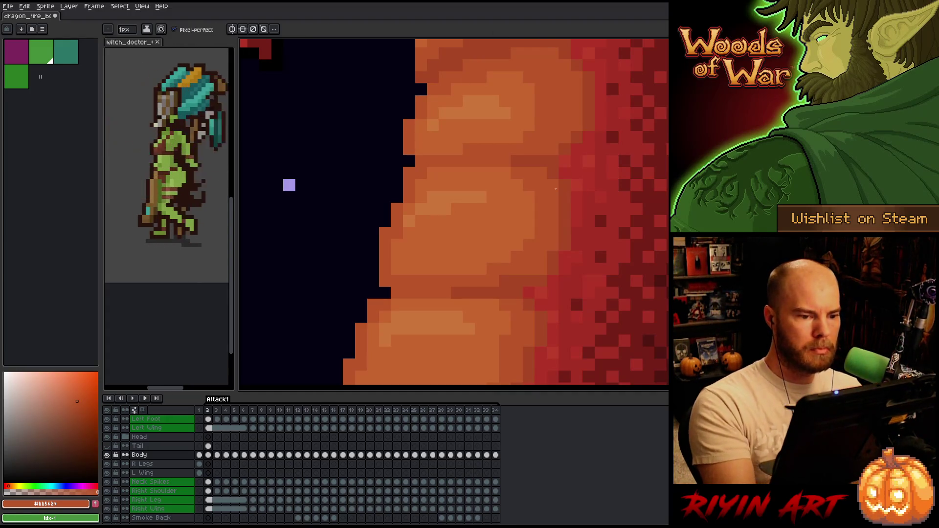
pyautogui.press('Left')
pyautogui.press('Right')
pyautogui.press('Left')
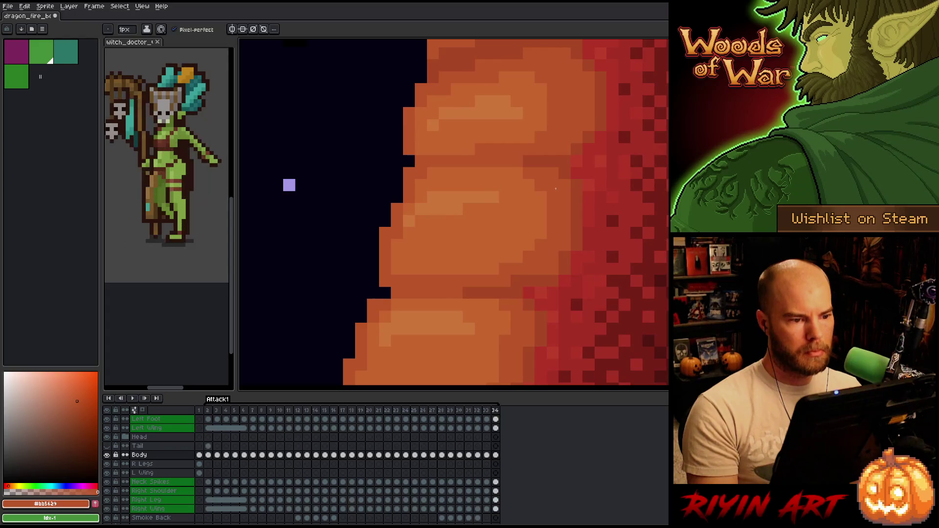
pyautogui.press('Right')
pyautogui.press('Left')
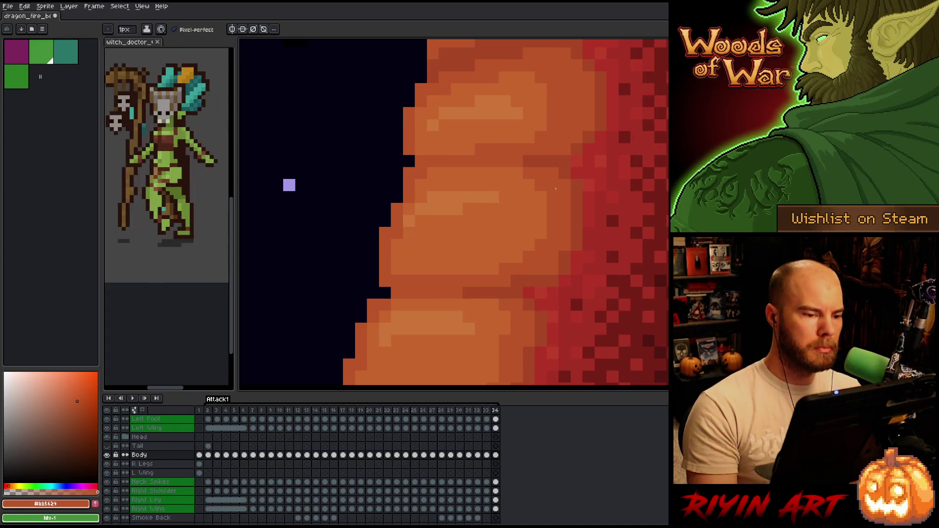
pyautogui.press('Right')
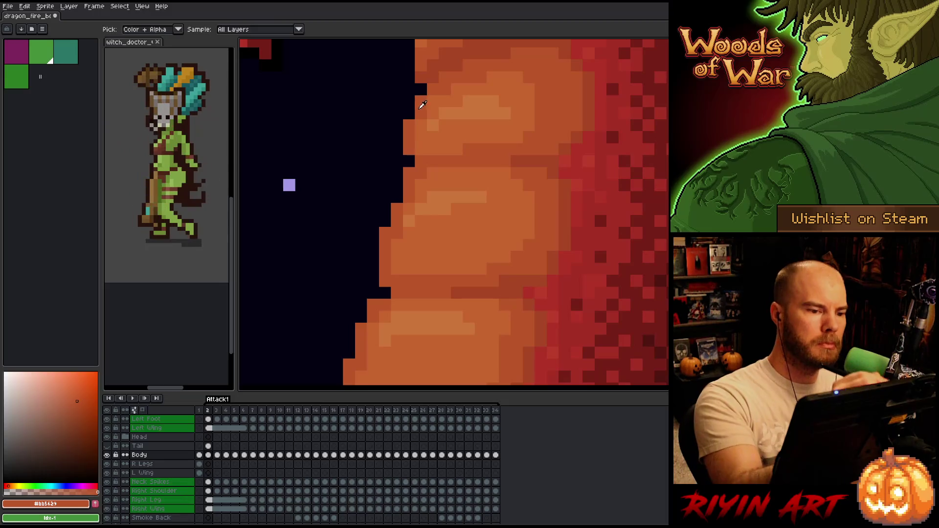
pyautogui.keyDown('alt'); pyautogui.click(422, 112); pyautogui.keyUp('alt')
pyautogui.keyDown('alt'); pyautogui.click(427, 95); pyautogui.keyUp('alt')
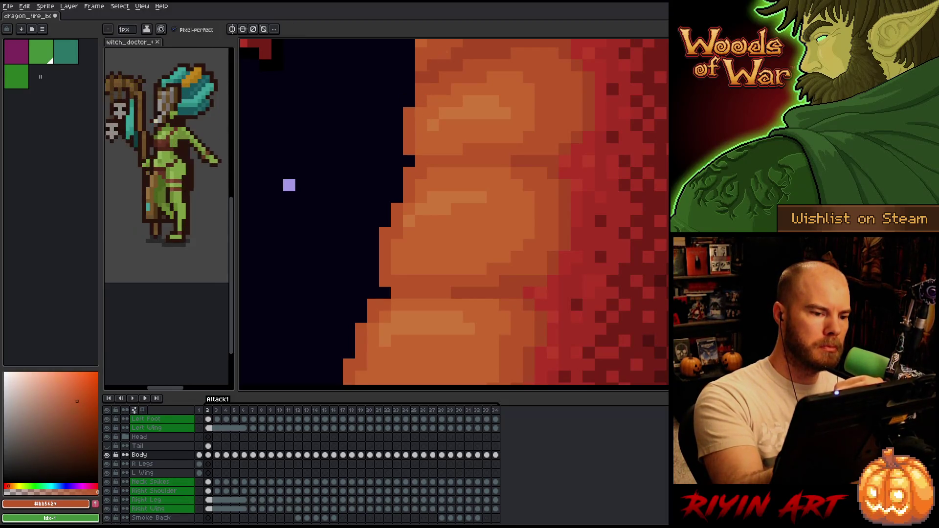
# On frame 3, paint a darker orange column down the belly edge and fill its notch
pyautogui.press('Right')
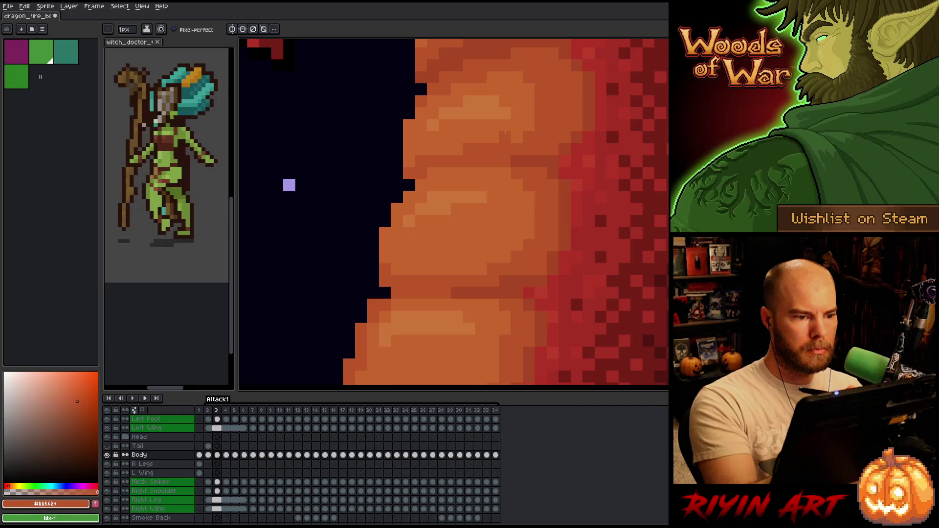
pyautogui.press('Left')
pyautogui.press('Right')
pyautogui.click(420, 89)
pyautogui.click(409, 113)
pyautogui.moveTo(410, 125); pyautogui.dragTo(408, 161)
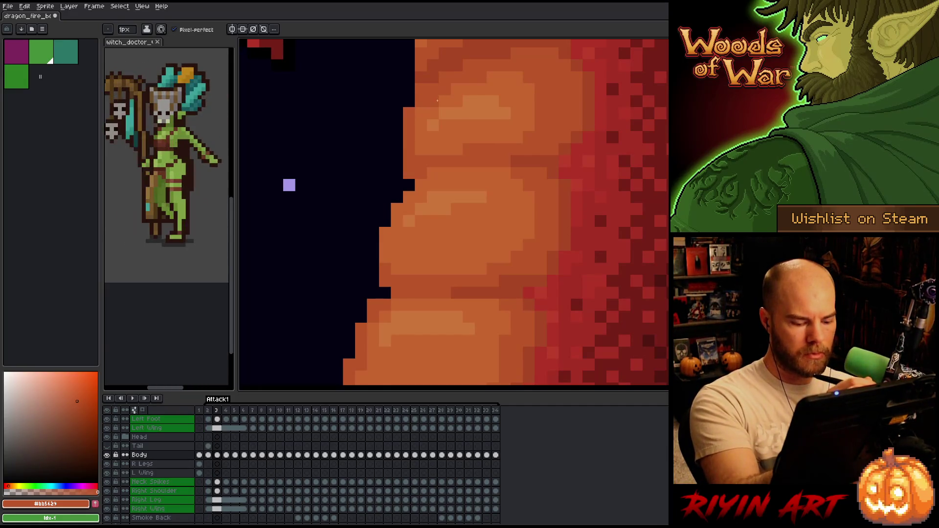
pyautogui.click(409, 185)
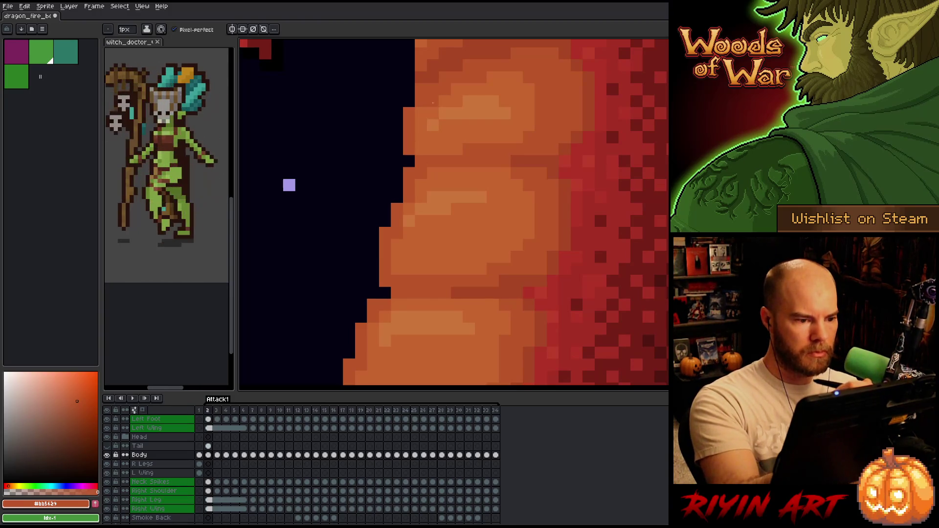
pyautogui.press('e')
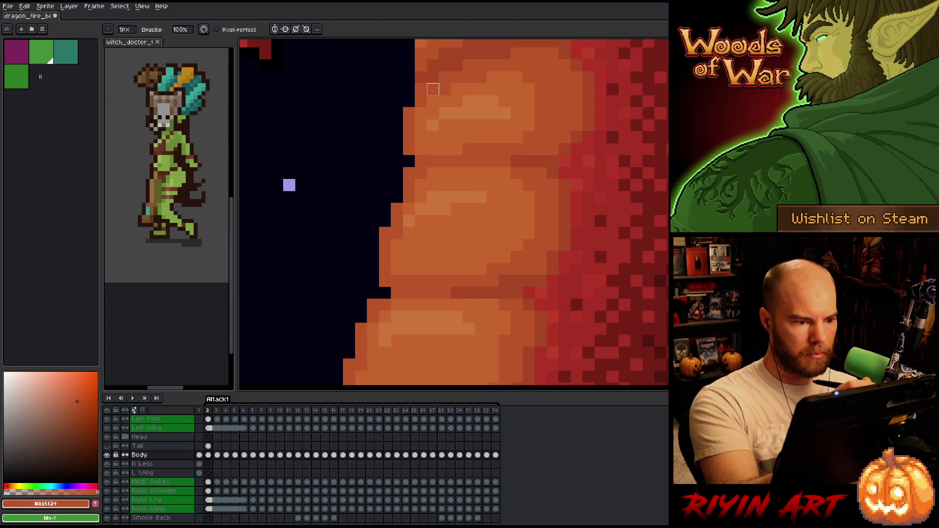
pyautogui.press('b')
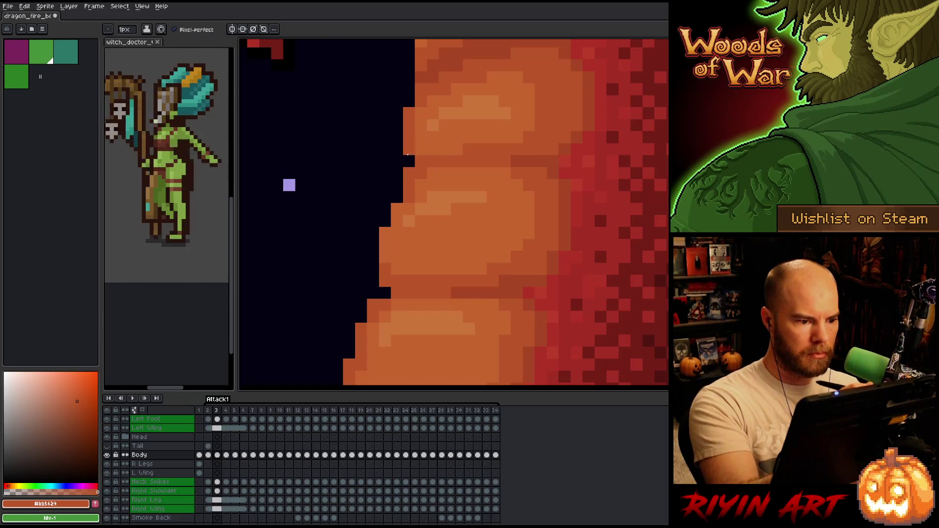
pyautogui.press('e')
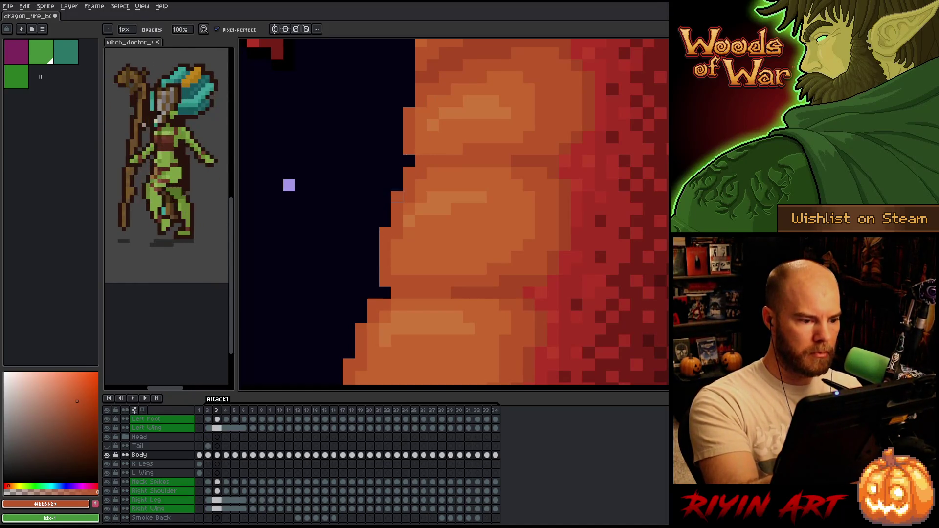
pyautogui.press('.')
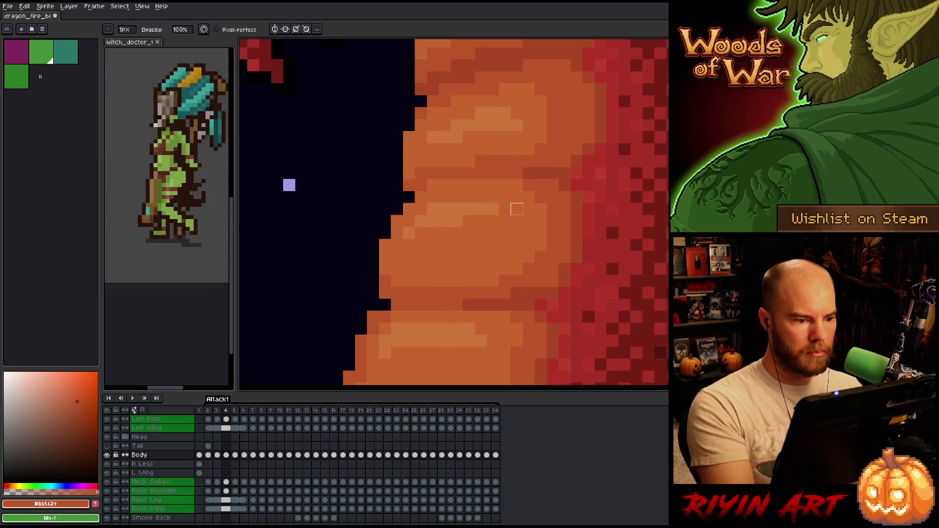
# Touch up the belly edge with pencil and eraser while comparing frames 4 and 5
pyautogui.press('b')
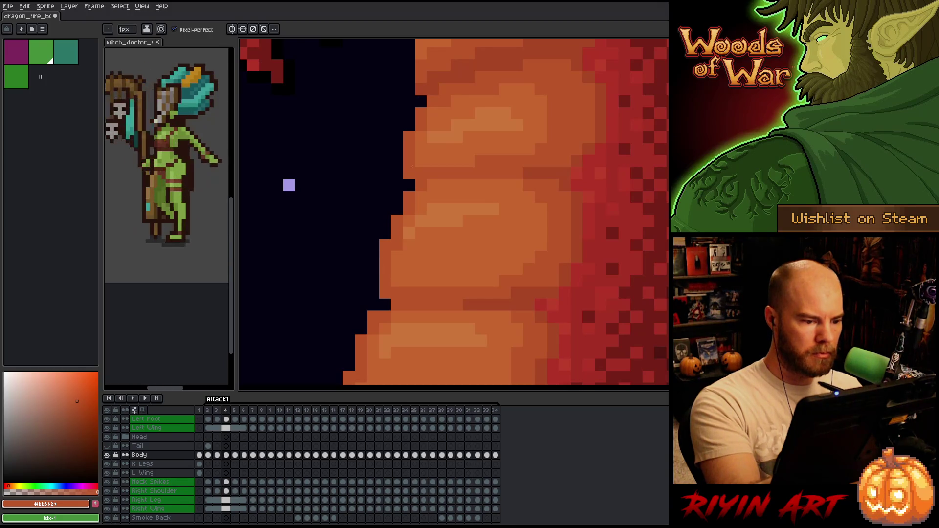
pyautogui.press('Right')
pyautogui.press('Left')
pyautogui.press('Right')
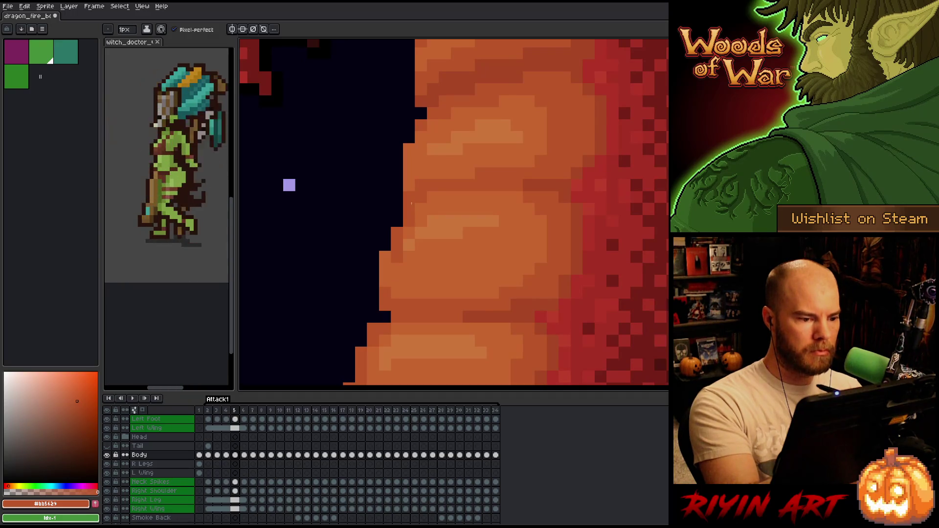
pyautogui.press('e')
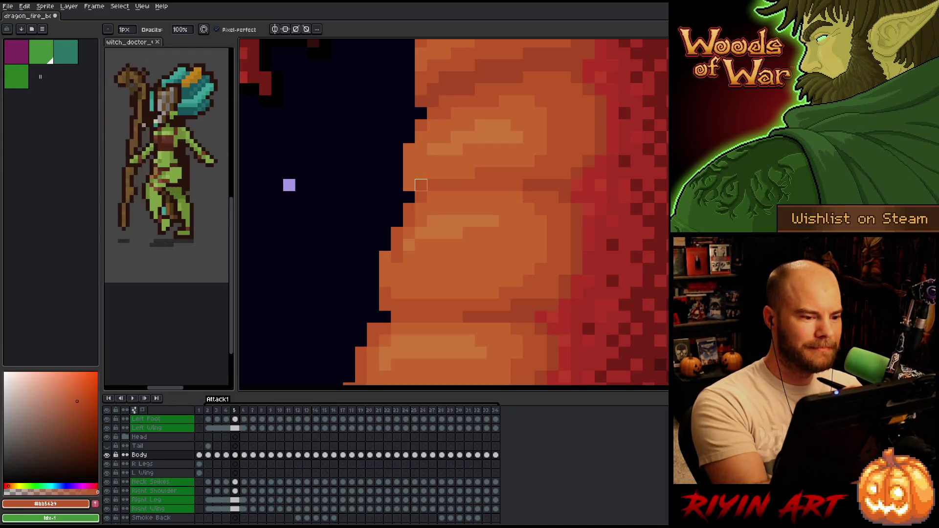
pyautogui.press('e')
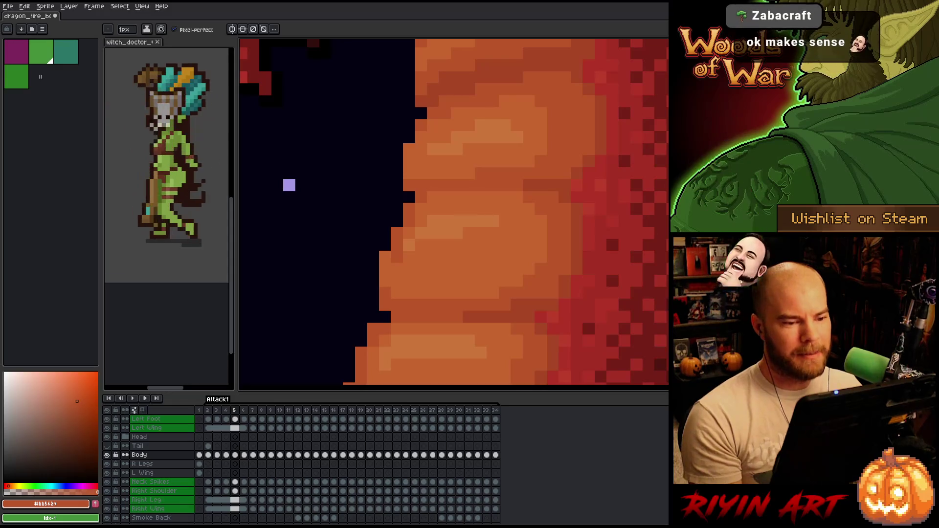
# Zoom out and flip between frames 4 and 5 to review the whole dragon's smoke-breathing pose
pyautogui.scroll(-3, 512, 293)
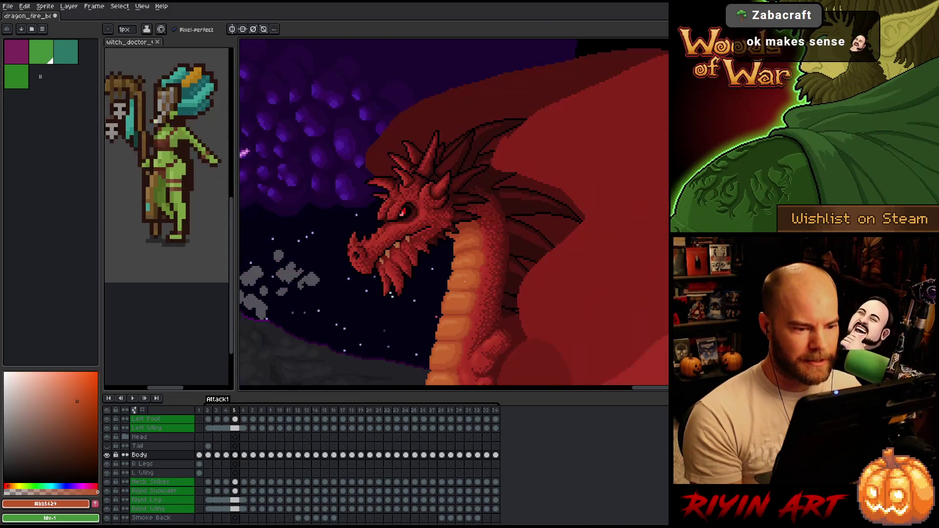
pyautogui.scroll(2, 489, 296)
pyautogui.scroll(-2, 469, 298)
pyautogui.scroll(2, 458, 299)
pyautogui.press('Left')
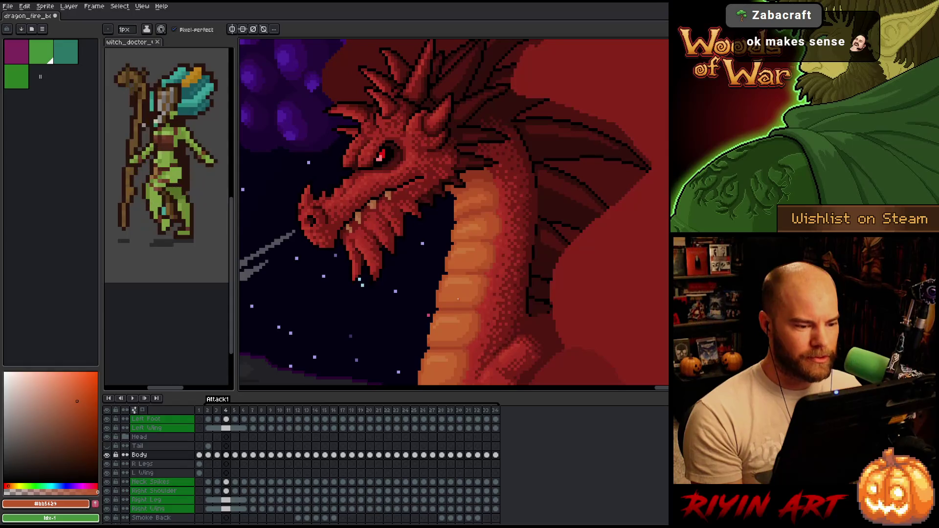
pyautogui.scroll(3, 430, 262)
pyautogui.press('Right')
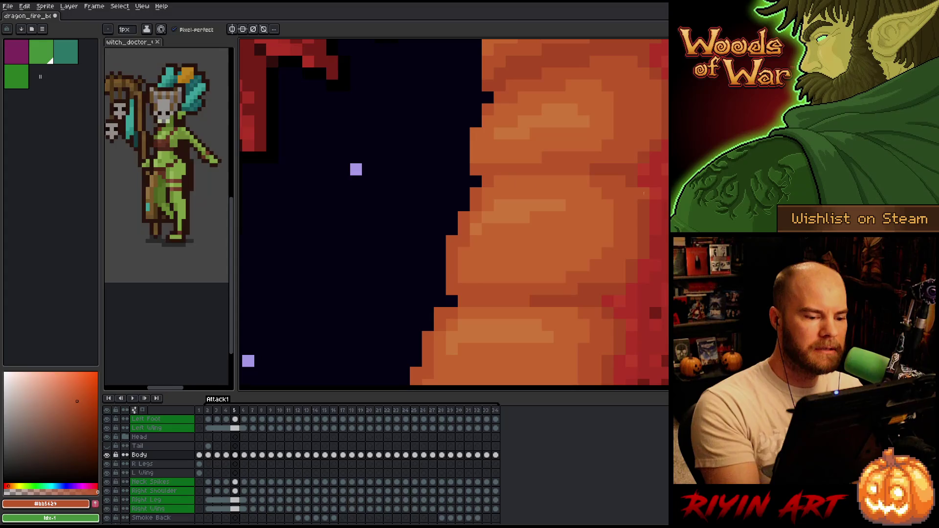
pyautogui.press('Left')
pyautogui.press('Right')
pyautogui.press('Left')
pyautogui.press('Right')
pyautogui.press('Left')
pyautogui.press('Right')
pyautogui.press('Left')
pyautogui.press('Right')
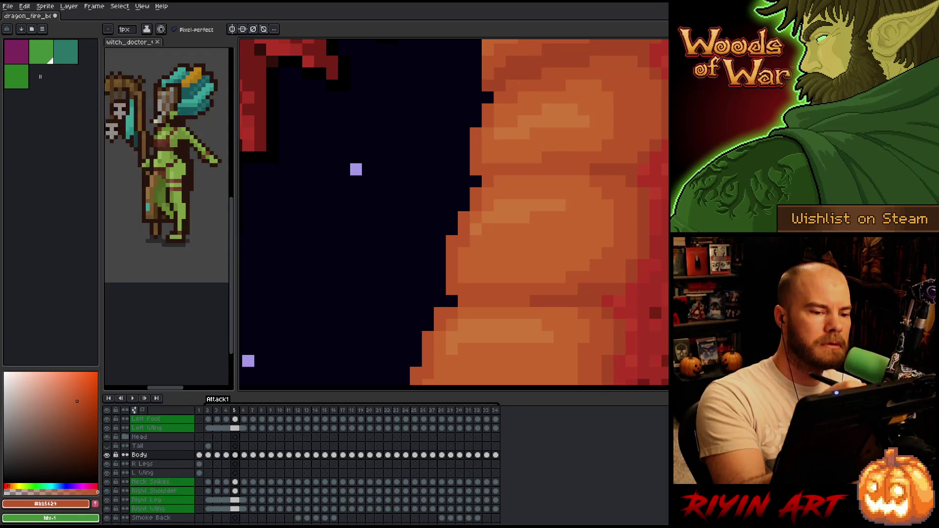
pyautogui.press('Left')
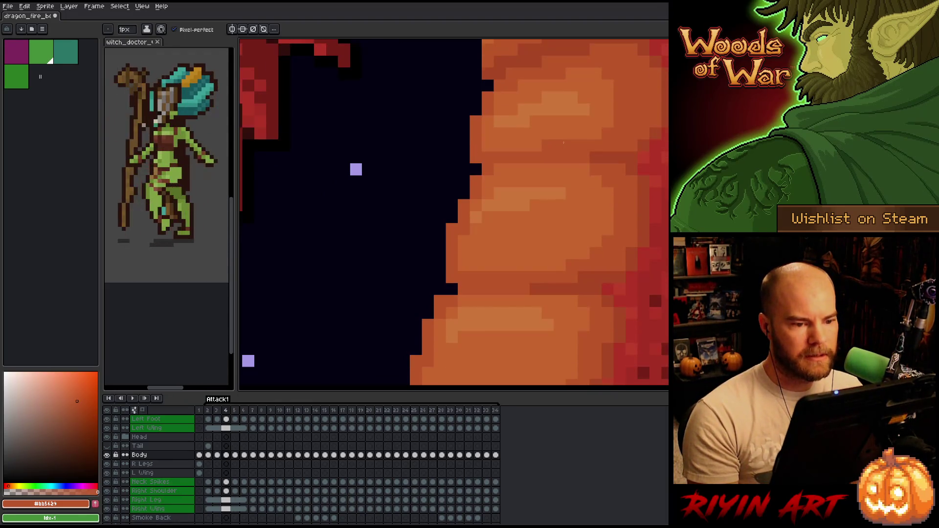
pyautogui.scroll(-5, 563, 142)
pyautogui.press('Right')
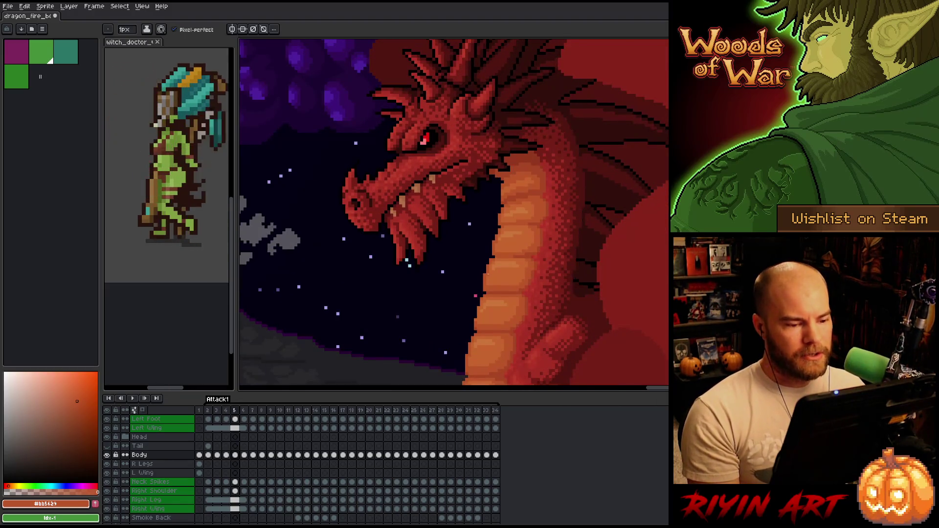
# On frame 3, paint orange down the belly's left edge and erase two stray orange pixels
pyautogui.press('Left')
pyautogui.press('Left')
pyautogui.scroll(4, 500, 277)
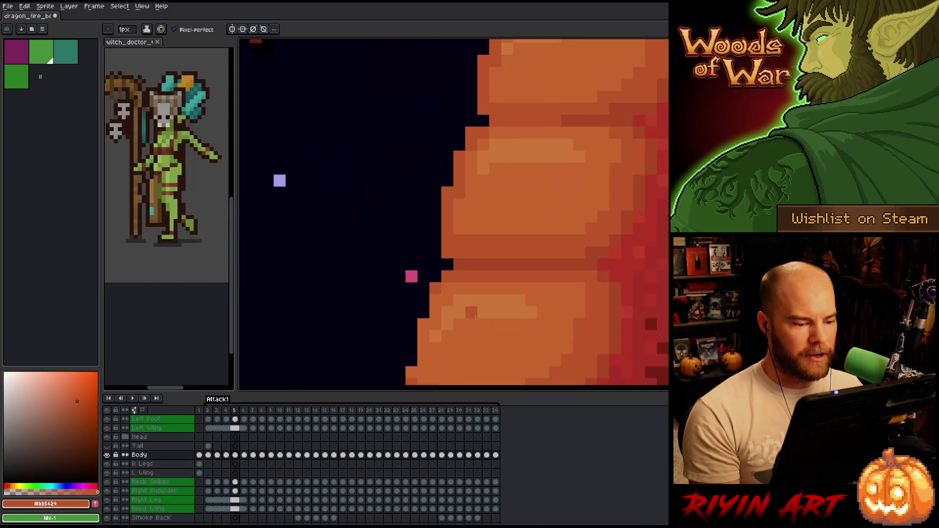
pyautogui.press('Right')
pyautogui.press('Left')
pyautogui.press('Right')
pyautogui.moveTo(400, 288); pyautogui.dragTo(478, 215)
pyautogui.press('Left')
pyautogui.press('Right')
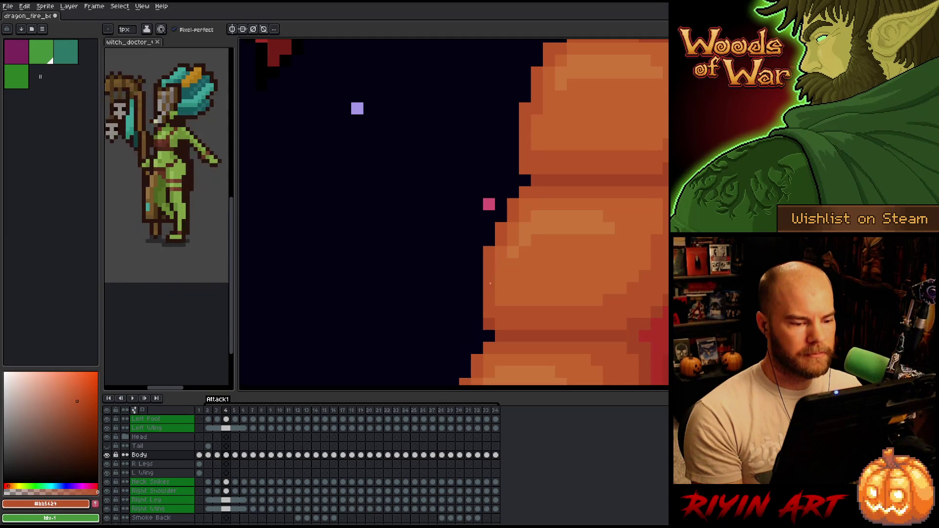
pyautogui.press('Left')
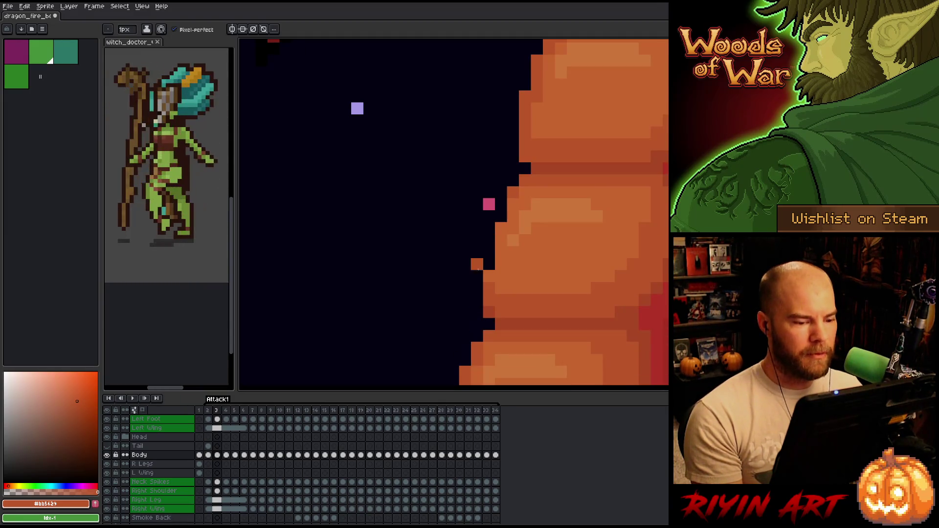
pyautogui.press('Right')
pyautogui.press('Left')
pyautogui.moveTo(489, 239); pyautogui.dragTo(486, 277)
pyautogui.click(493, 234)
pyautogui.click(504, 214)
# Fill the belly-edge gap with orange on frame 2, then add two orange pixels on frame 34
pyautogui.press(',')
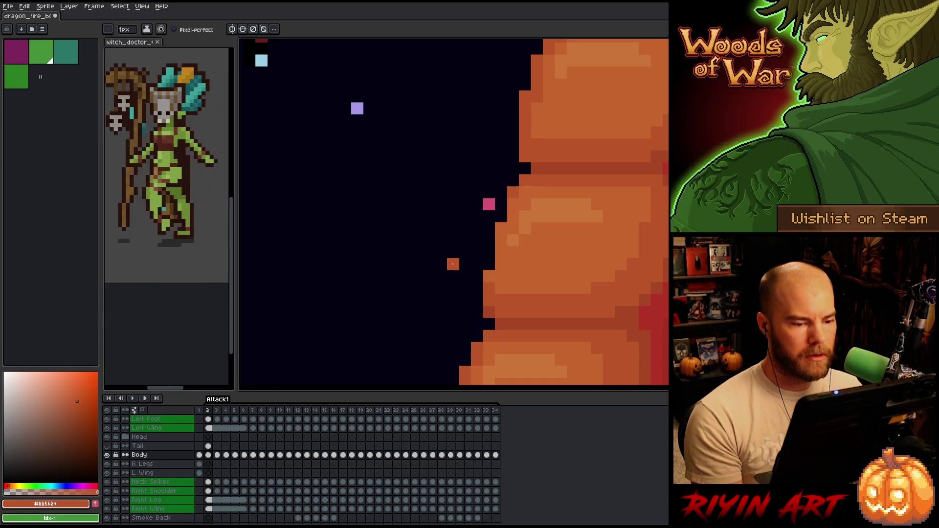
pyautogui.moveTo(489, 239); pyautogui.dragTo(489, 266)
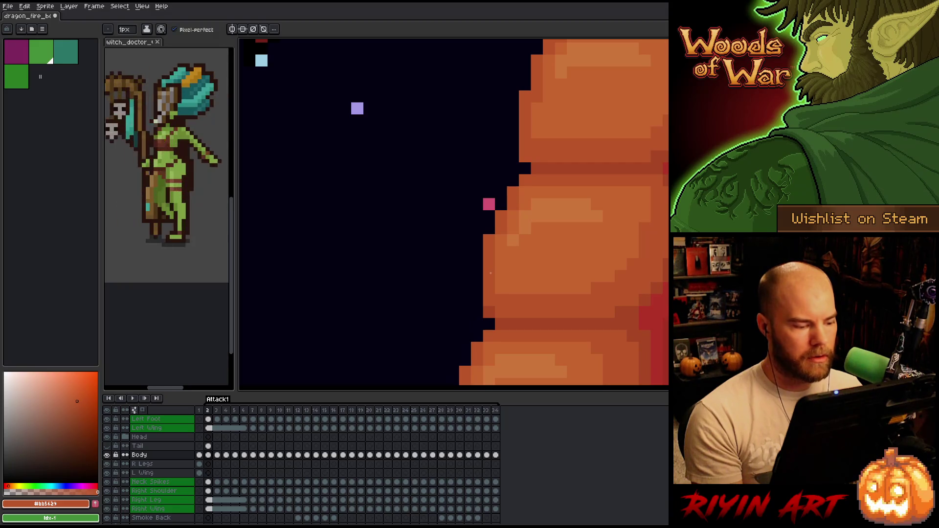
pyautogui.press('.')
pyautogui.press(',')
pyautogui.press(',')
pyautogui.press(',')
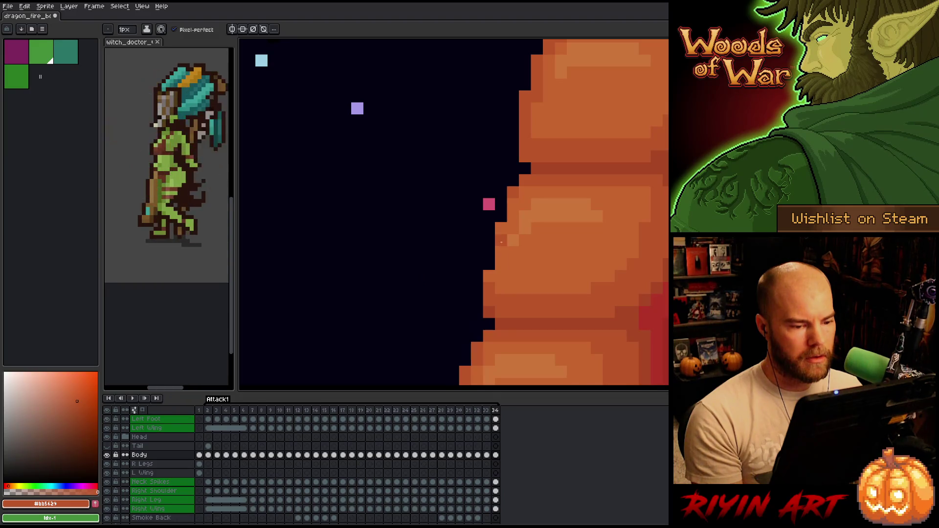
pyautogui.moveTo(489, 246); pyautogui.dragTo(491, 271)
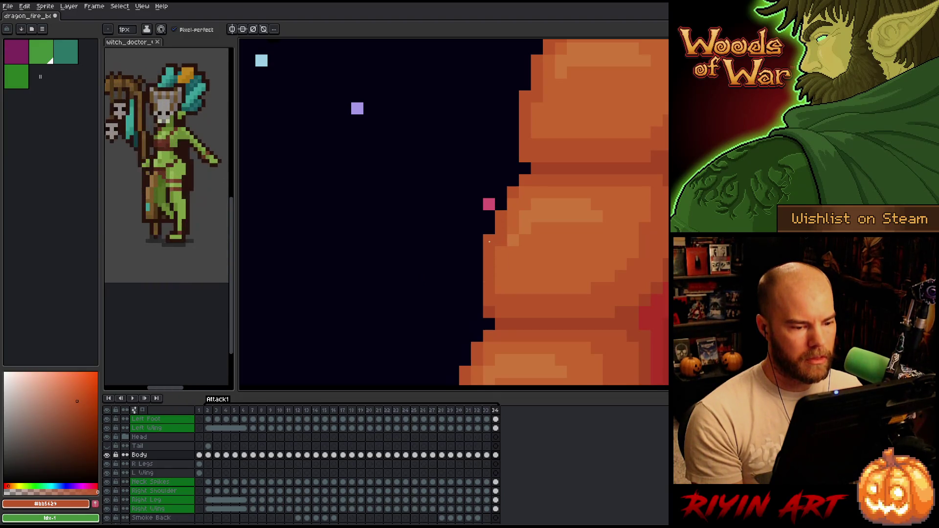
# Compare frame 34's belly edge against frame 33
pyautogui.press(',')
pyautogui.press('.')
pyautogui.press(',')
pyautogui.press('.')
pyautogui.press(',')
pyautogui.press('.')
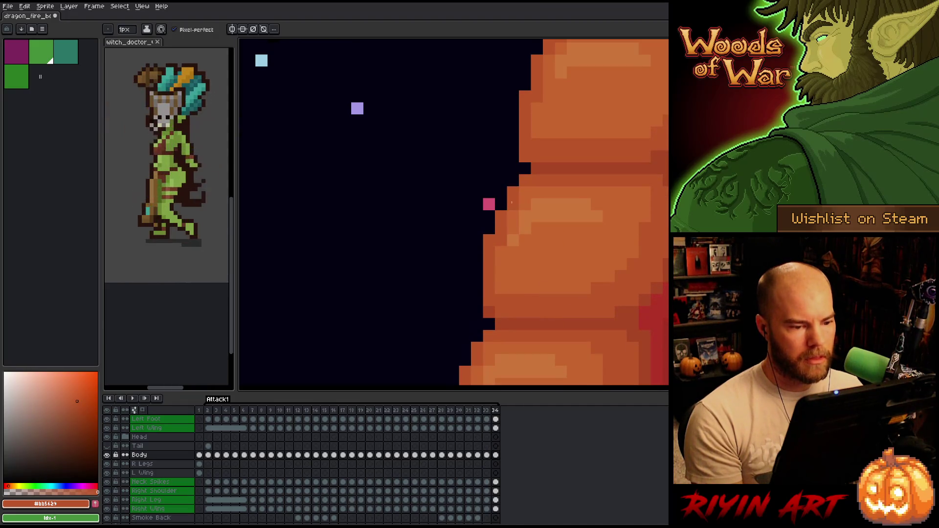
pyautogui.press(',')
pyautogui.press('.')
pyautogui.press(',')
pyautogui.press('.')
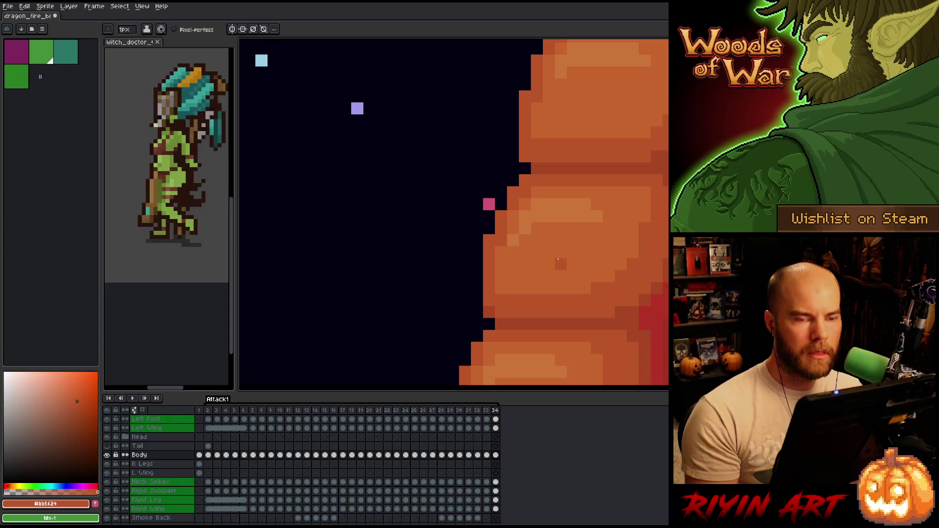
# Sample the lighter belly orange and check the edge across frames 32 to 34
pyautogui.press(',')
pyautogui.press(',')
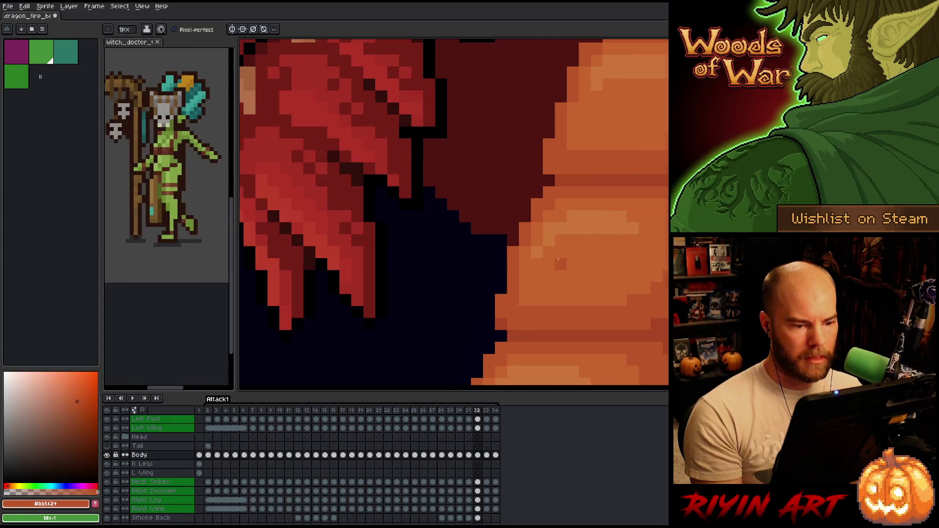
pyautogui.press('.')
pyautogui.press('.')
pyautogui.keyDown('alt'); pyautogui.click(509, 242); pyautogui.keyUp('alt')
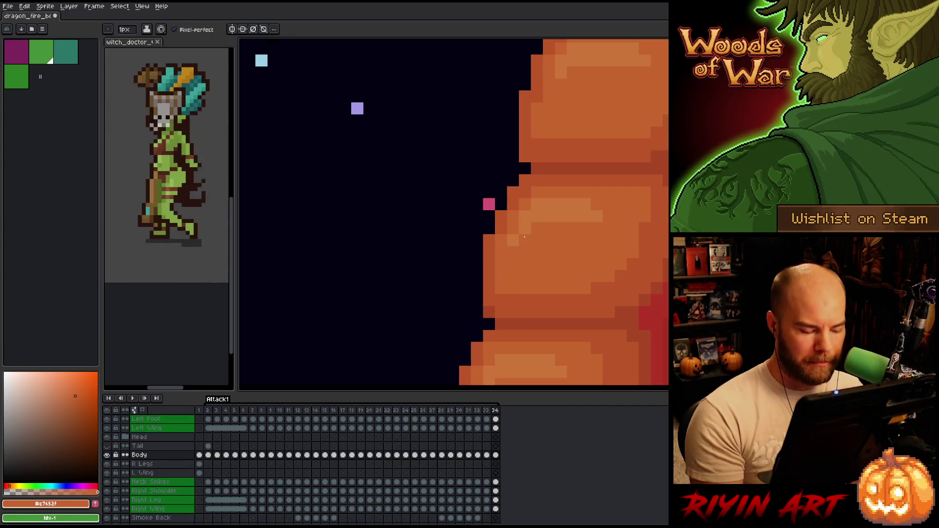
pyautogui.press(',')
pyautogui.press(',')
pyautogui.press('.')
pyautogui.press('.')
pyautogui.press(',')
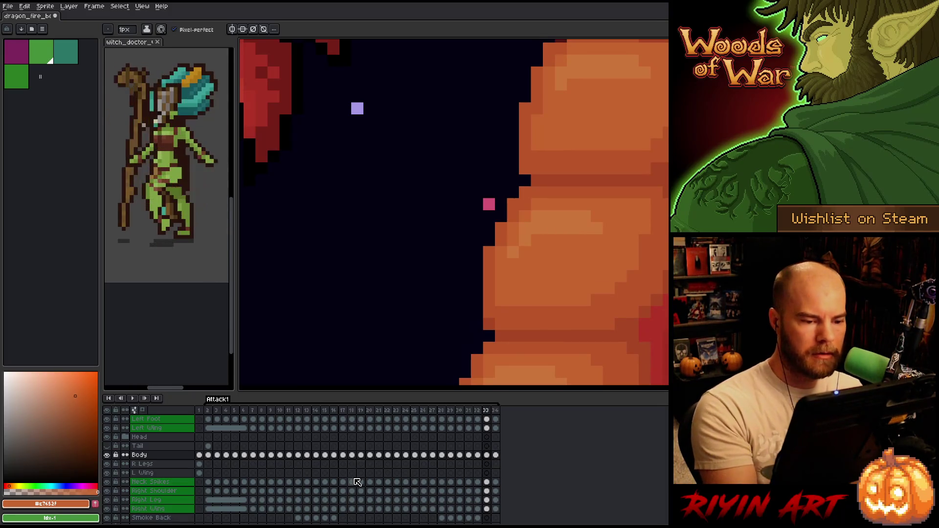
# Cycle back to frames 2–4 to compare outlines and sample the darker belly orange
pyautogui.press('.')
pyautogui.press('.')
pyautogui.press('.')
pyautogui.press(',')
pyautogui.press('.')
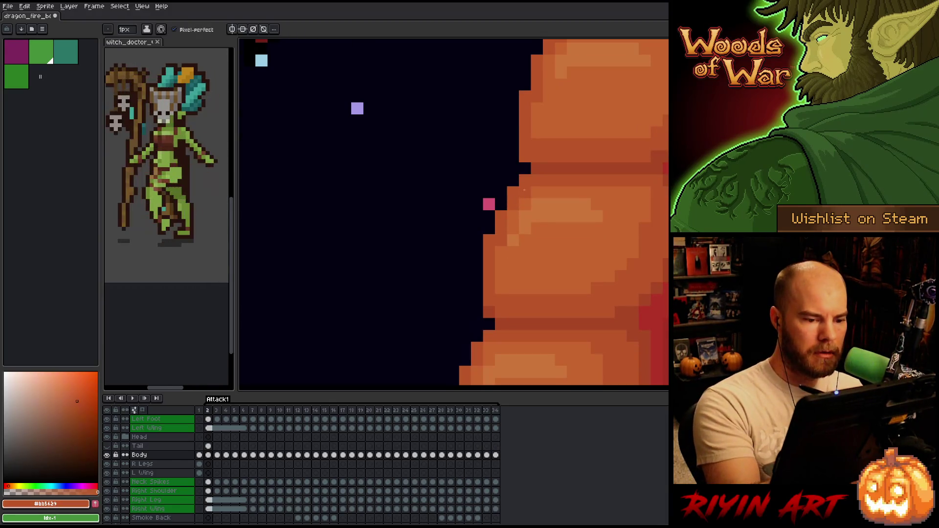
pyautogui.press('.')
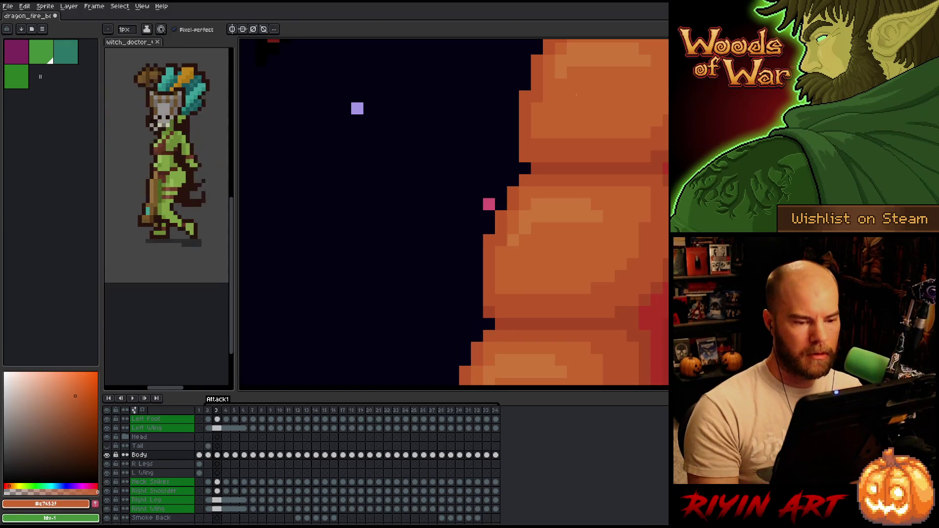
pyautogui.press(',')
pyautogui.press('.')
pyautogui.press('.')
pyautogui.press(',')
pyautogui.press(',')
pyautogui.press('.')
pyautogui.press('.')
pyautogui.press(',')
pyautogui.press(',')
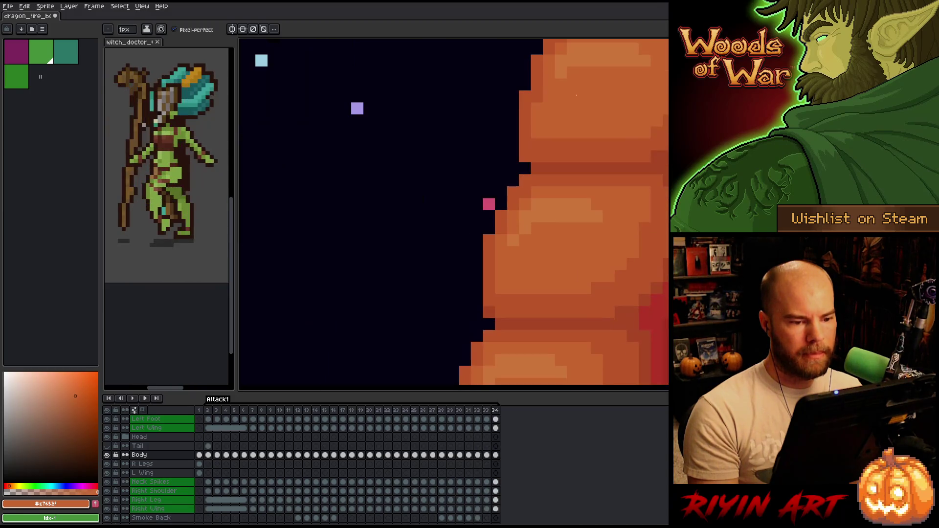
pyautogui.press('.')
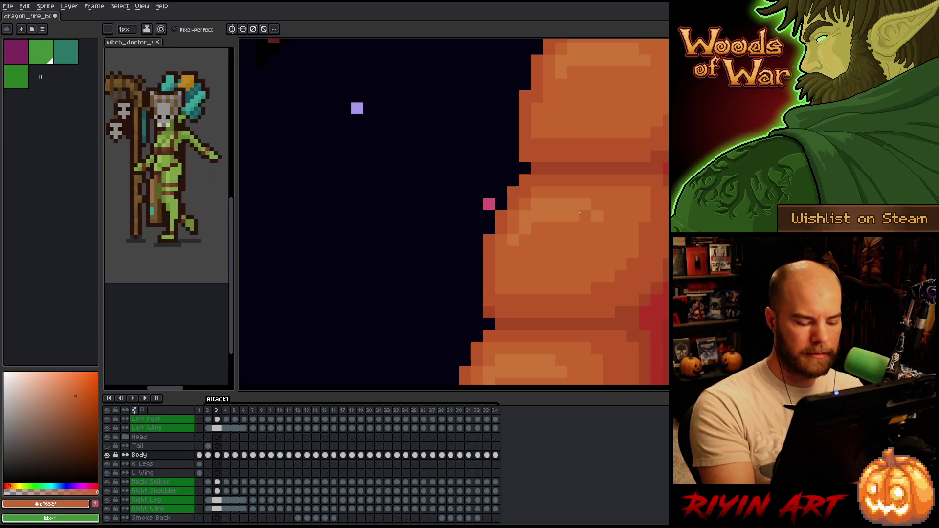
pyautogui.press('.')
pyautogui.keyDown('alt'); pyautogui.click(519, 207); pyautogui.keyUp('alt')
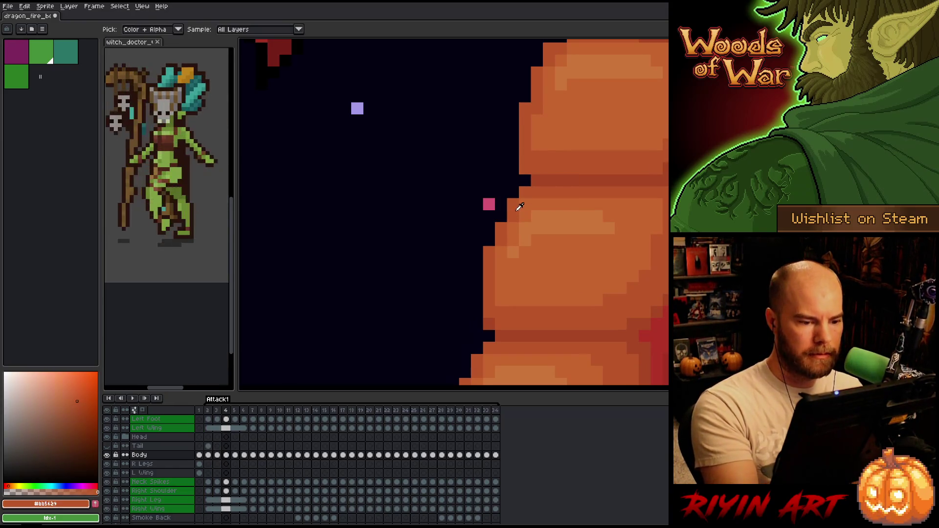
# Compare frames 2 to 4 and sample the lighter belly orange
pyautogui.press(',')
pyautogui.press('.')
pyautogui.press(',')
pyautogui.press('.')
pyautogui.press(',')
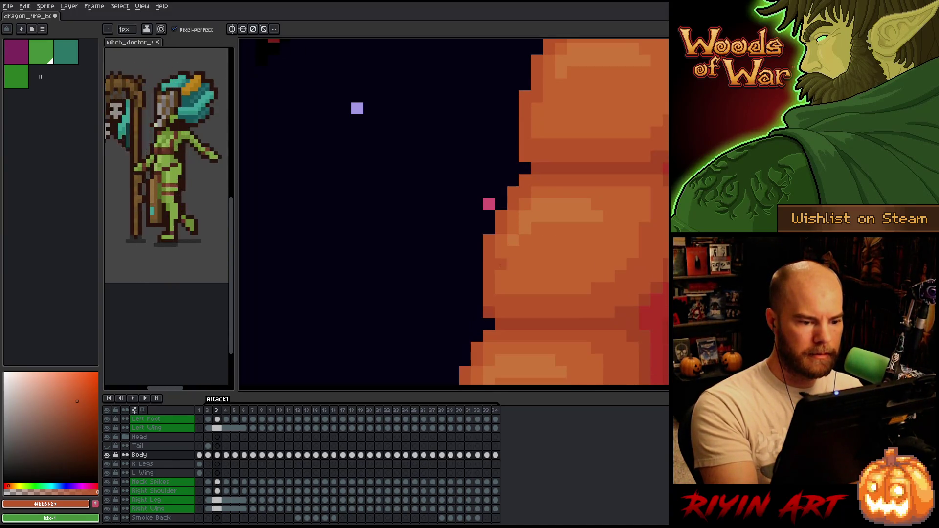
pyautogui.press(',')
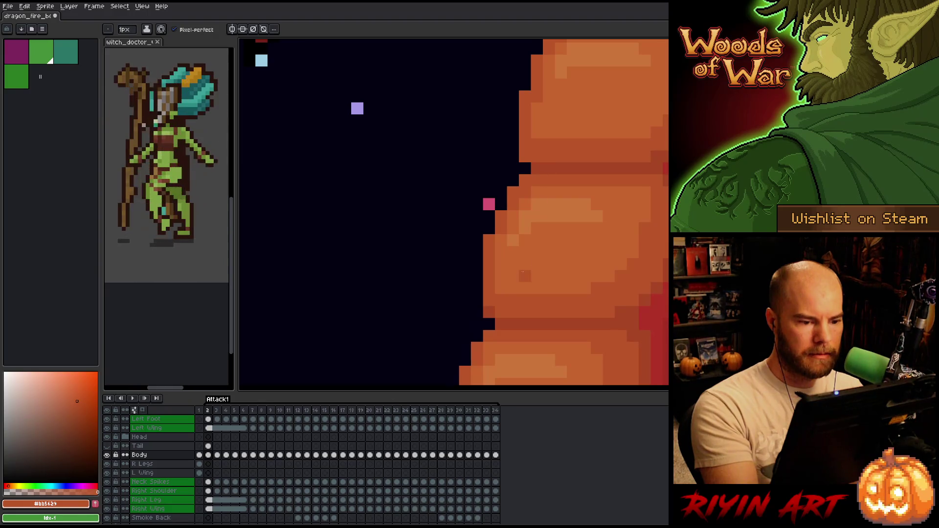
pyautogui.press('.')
pyautogui.keyDown('alt'); pyautogui.click(514, 275); pyautogui.keyUp('alt')
# Check the belly edge across frames 2 to 4 and sample the darker belly orange
pyautogui.press(',')
pyautogui.press('.')
pyautogui.press('.')
pyautogui.press(',')
pyautogui.press('.')
pyautogui.press(',')
pyautogui.press('.')
pyautogui.press('.')
pyautogui.keyDown('alt'); pyautogui.click(511, 232); pyautogui.keyUp('alt')
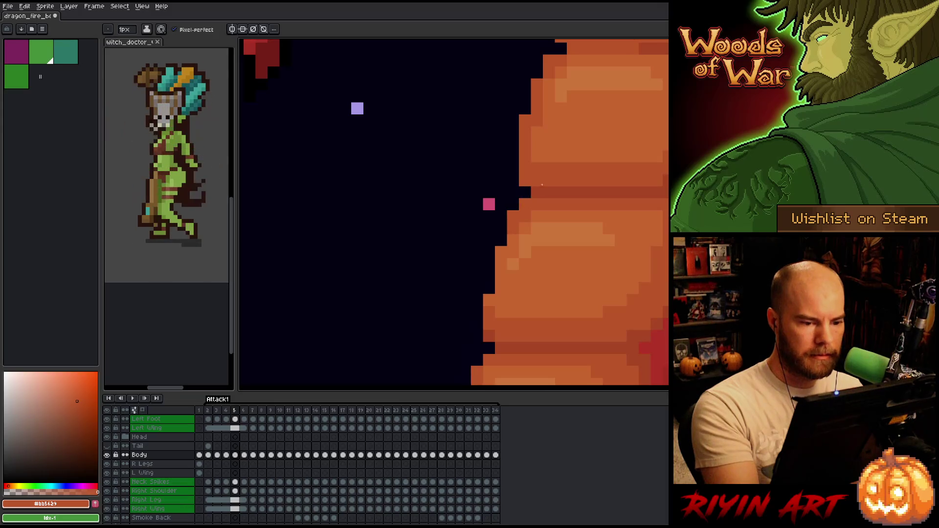
# On frame 5, fill orange pixels down the belly's left edge
pyautogui.press(',')
pyautogui.press('.')
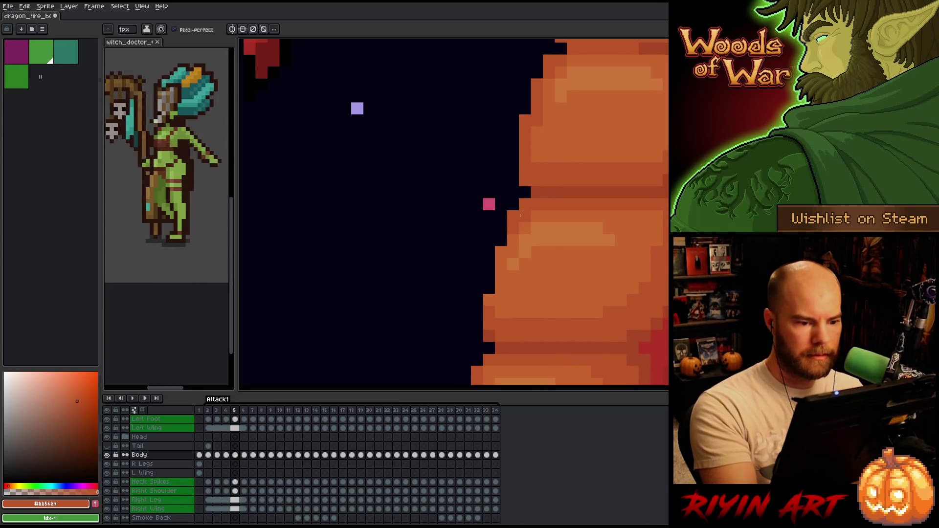
pyautogui.press(',')
pyautogui.press('.')
pyautogui.click(488, 264)
pyautogui.moveTo(488, 276); pyautogui.dragTo(488, 299)
pyautogui.press(',')
pyautogui.press('.')
pyautogui.press(',')
pyautogui.press('.')
# On frame 6, fill orange pixels on the belly's left edge, comparing against frame 5
pyautogui.press('.')
pyautogui.press(',')
pyautogui.press('.')
pyautogui.press(',')
pyautogui.press('.')
pyautogui.click(513, 228)
pyautogui.press(',')
pyautogui.press('.')
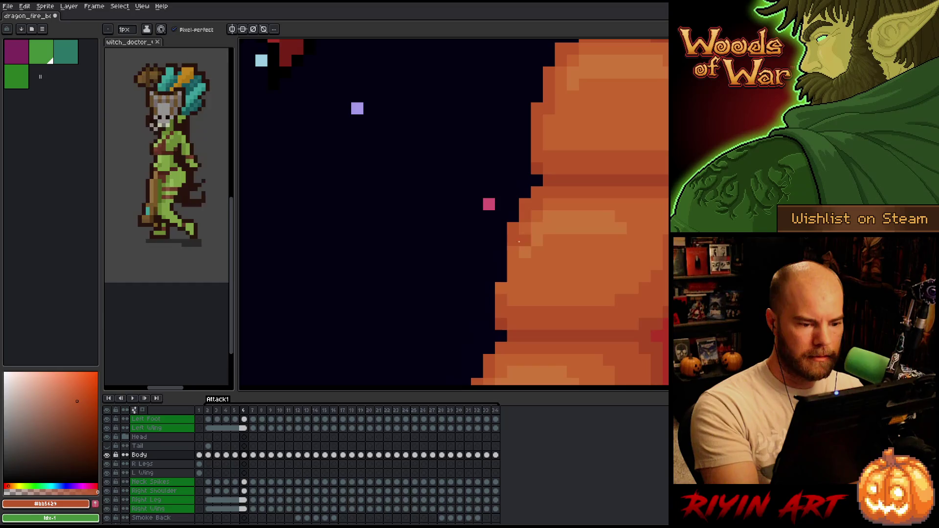
pyautogui.press(',')
# On frame 7, add orange pixels to the belly's left edge, comparing against frame 6
pyautogui.press('.')
pyautogui.press(',')
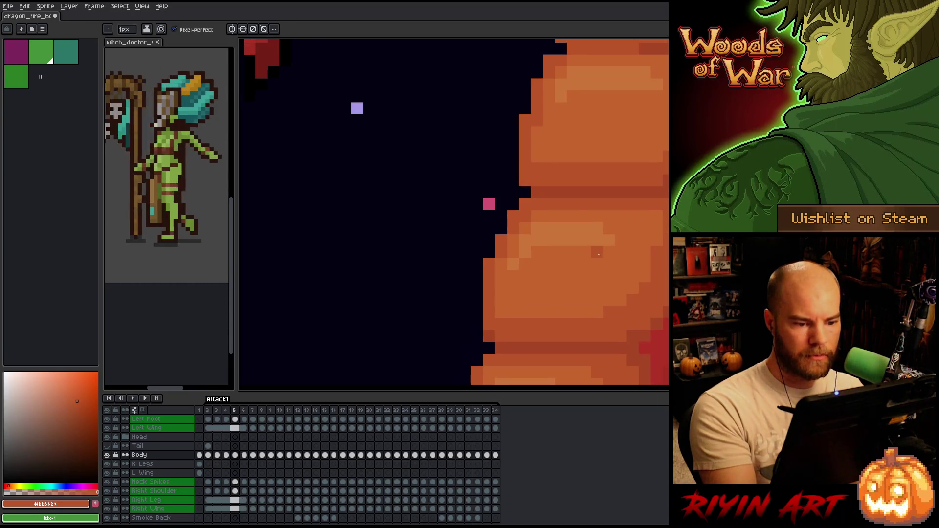
pyautogui.press('.')
pyautogui.press('.')
pyautogui.press(',')
pyautogui.press('.')
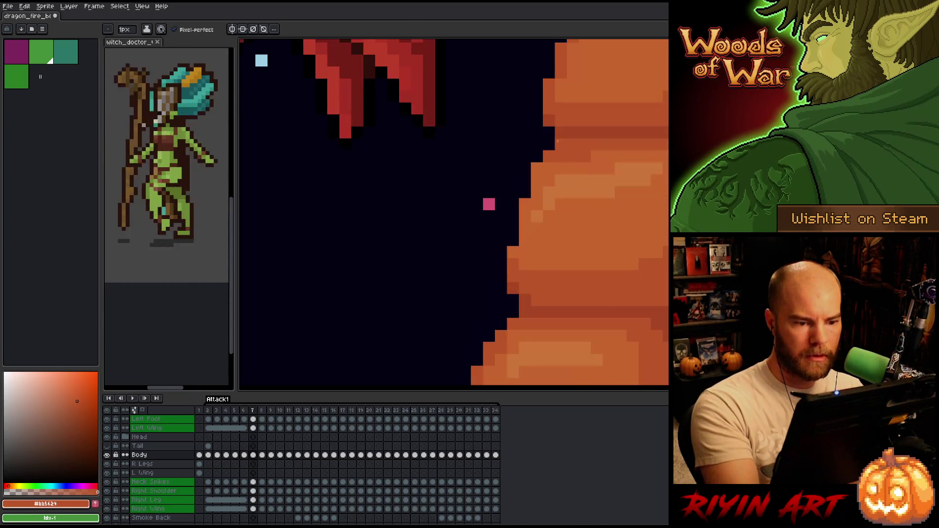
pyautogui.press(',')
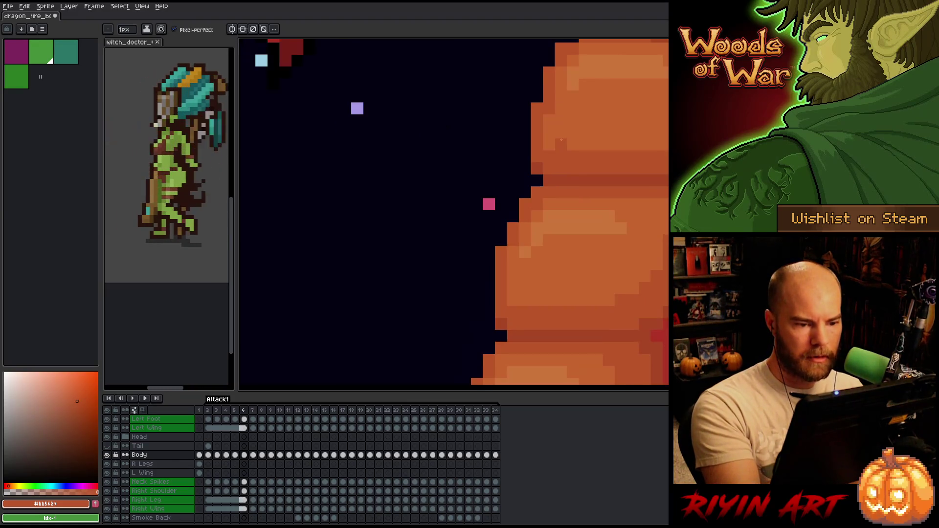
pyautogui.press('.')
pyautogui.press(',')
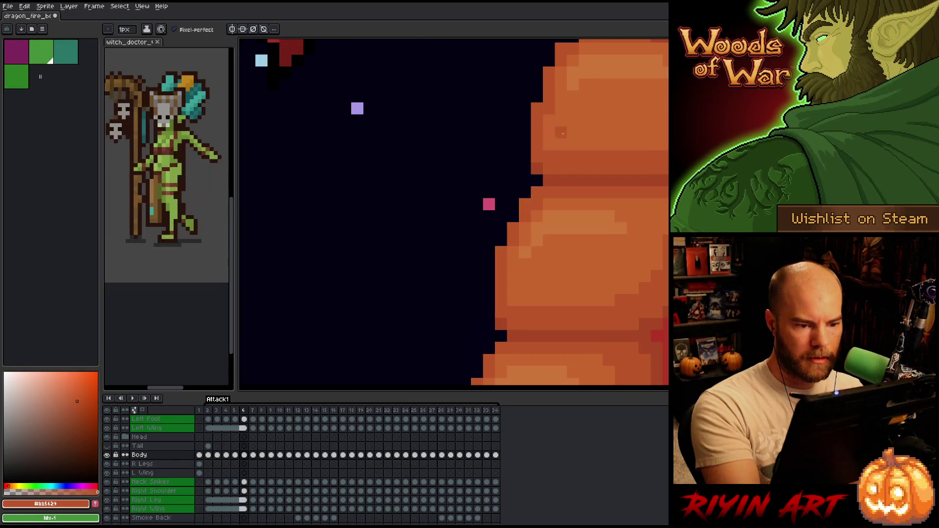
pyautogui.press('.')
pyautogui.press(',')
pyautogui.press('.')
pyautogui.moveTo(512, 216); pyautogui.dragTo(513, 240)
pyautogui.press(',')
pyautogui.press('.')
pyautogui.press('.')
# Skip to frame 29, zoom out, and play Attack1 with the whole dragon in view
pyautogui.press('.')
pyautogui.press('.')
pyautogui.press('.')
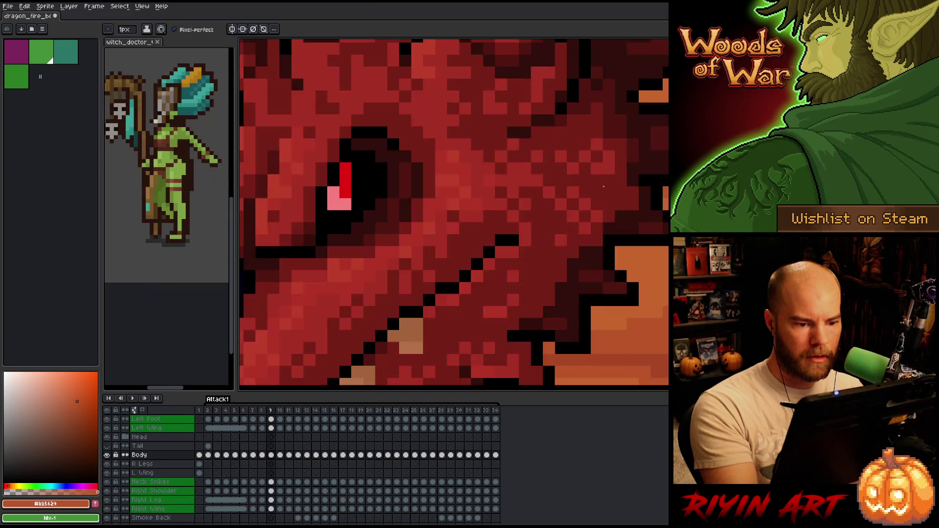
pyautogui.press('.')
pyautogui.press('.')
pyautogui.press('.')
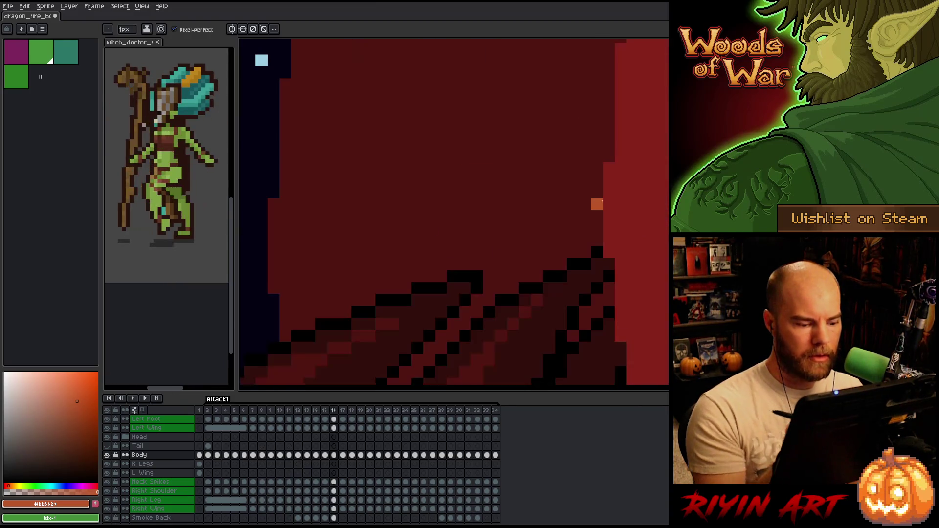
pyautogui.press('.')
pyautogui.press('.')
pyautogui.press('.')
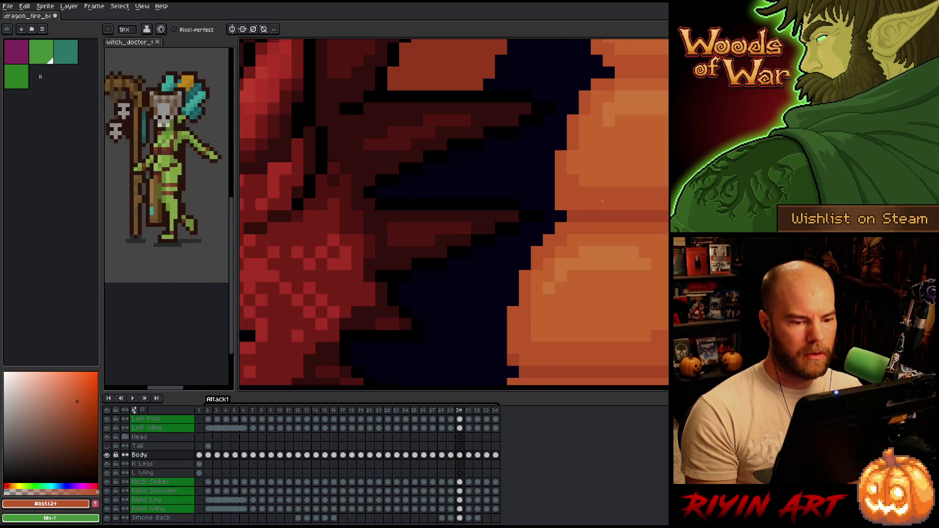
pyautogui.press(',')
pyautogui.scroll(-3, 602, 201)
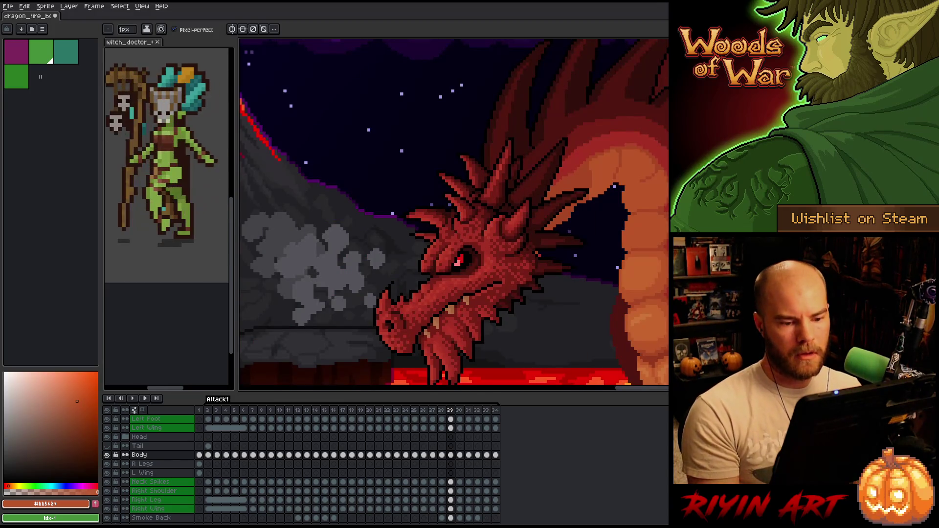
pyautogui.scroll(-4, 532, 172)
pyautogui.press('Return')
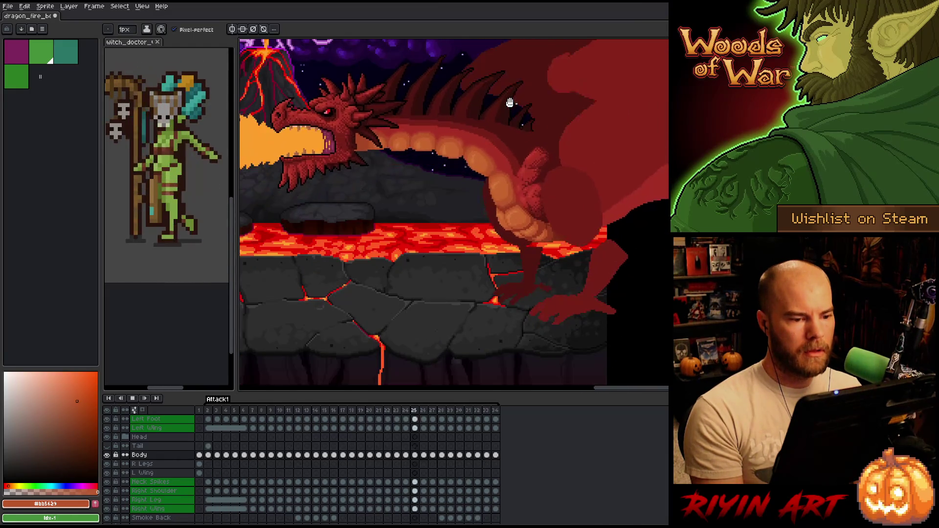
pyautogui.moveTo(510, 103); pyautogui.dragTo(506, 181)
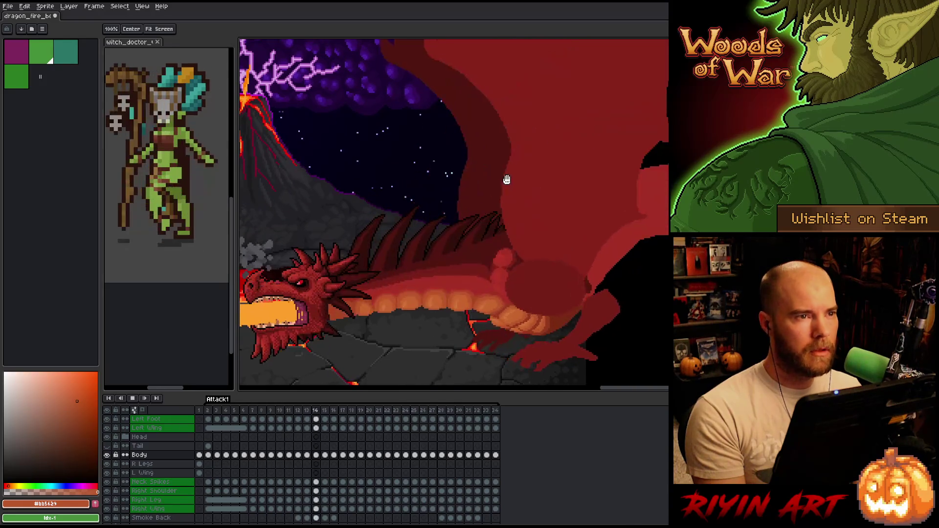
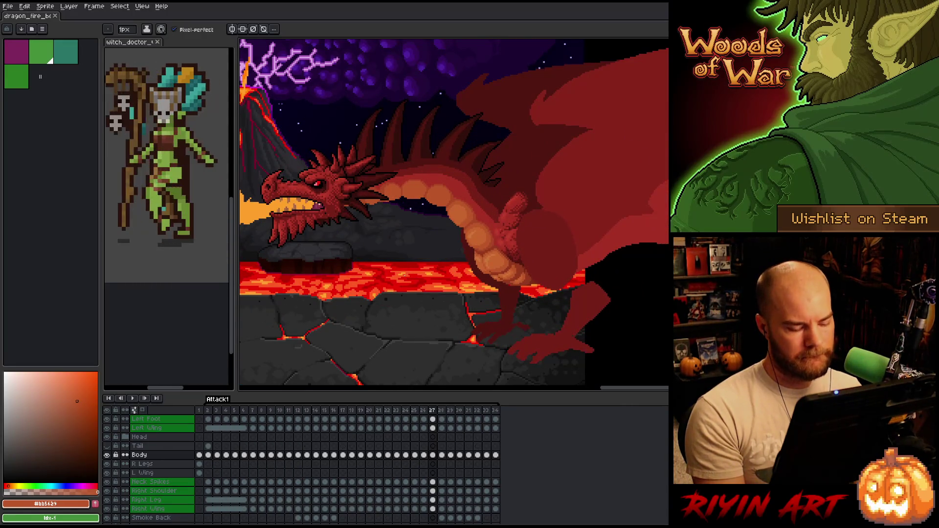
# Compare frame 27 of Attack1 against frame 26
pyautogui.press('Left')
pyautogui.scroll(2, 425, 229)
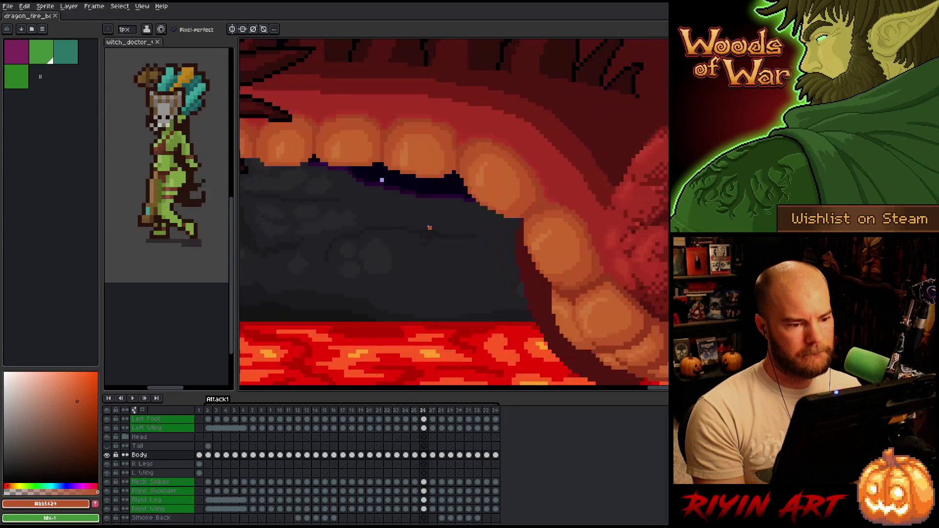
pyautogui.press('Right')
pyautogui.press('Left')
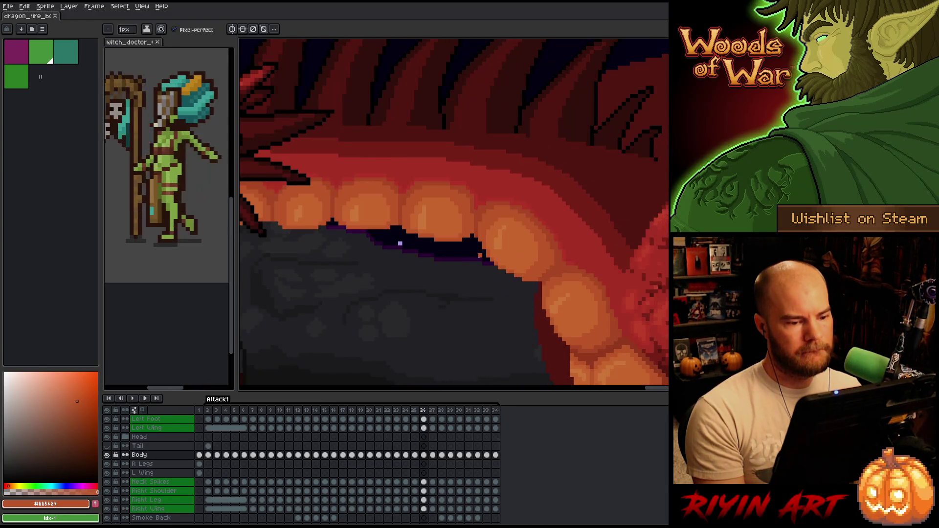
pyautogui.press('Right')
# Sample the orange belly colour and paint-bucket fill the belly plate on frame 27
pyautogui.keyDown('alt'); pyautogui.click(533, 253); pyautogui.keyUp('alt')
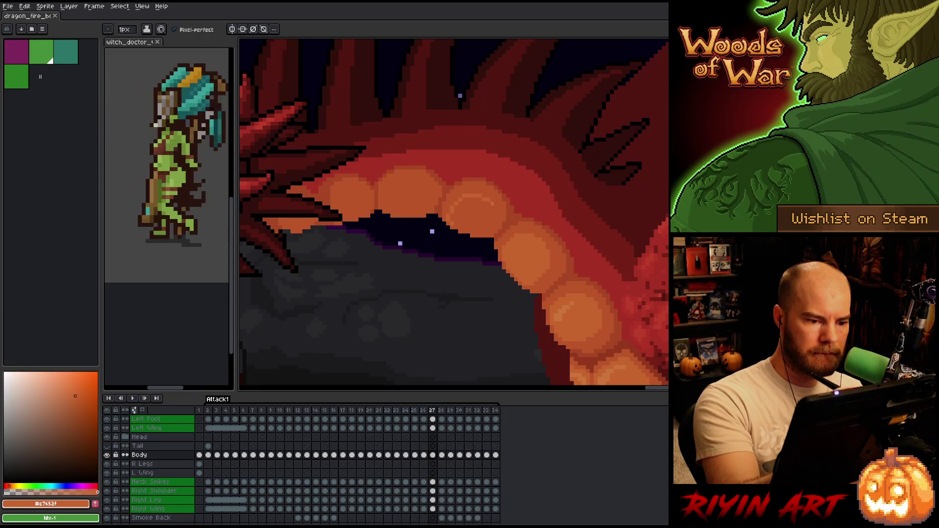
pyautogui.press('g')
pyautogui.click(499, 194)
pyautogui.press('b')
# Flip between frames 26 and 27 to check the refilled plate, then advance to frame 28
pyautogui.press(',')
pyautogui.press('.')
pyautogui.press(',')
pyautogui.press('.')
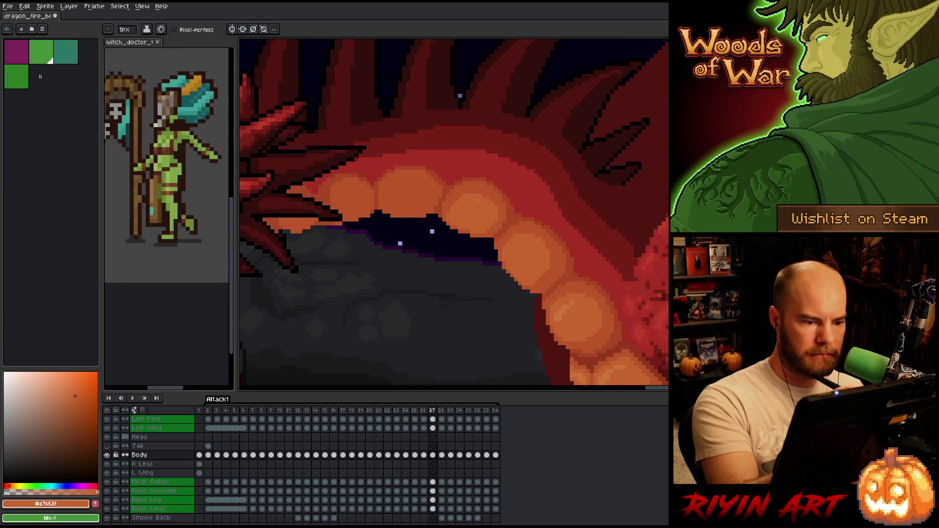
pyautogui.press(',')
pyautogui.press('.')
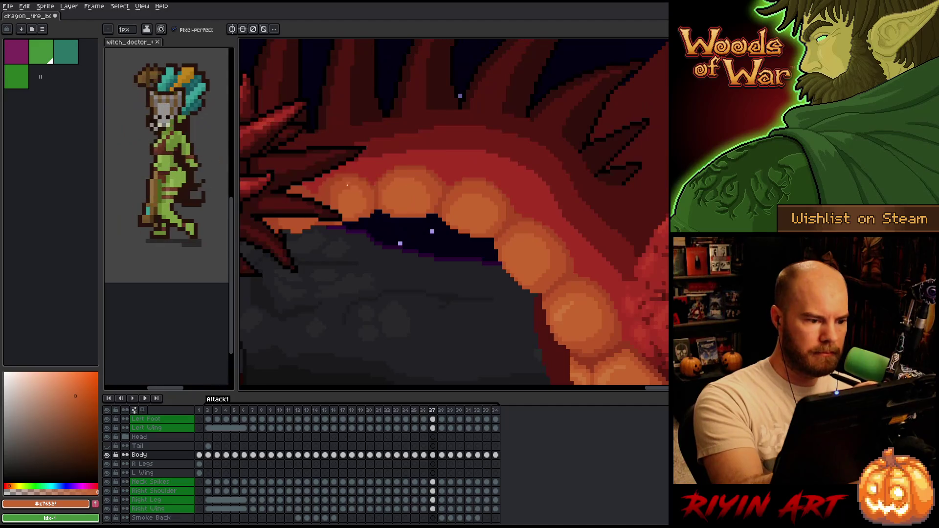
pyautogui.press('Right')
# Compare frame 28 against its neighbouring frames 27 and 29
pyautogui.press('Left')
pyautogui.press('Right')
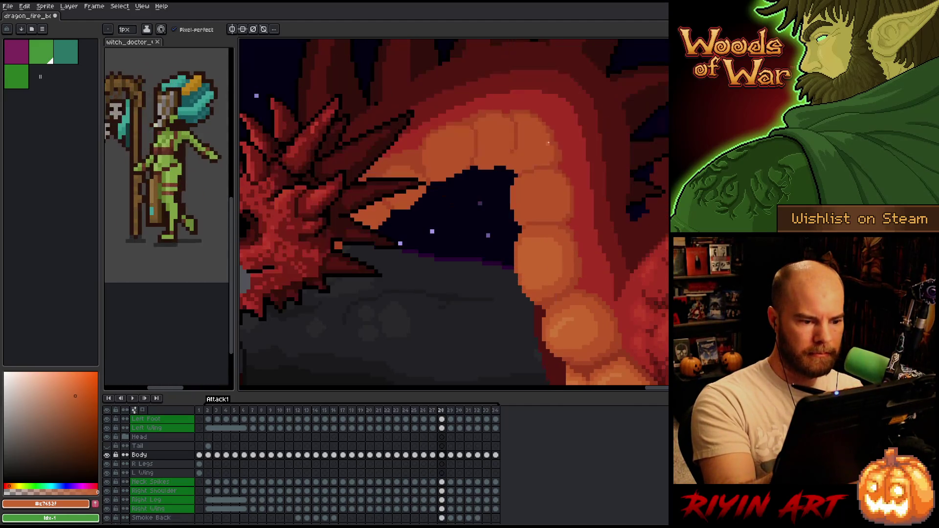
pyautogui.press('Left')
pyautogui.press('Right')
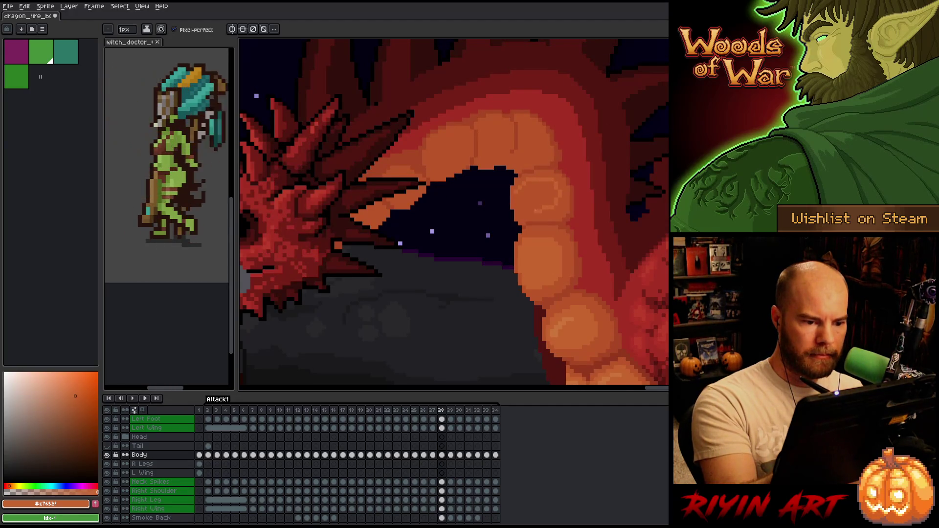
pyautogui.press('Left')
pyautogui.press('Right')
pyautogui.press('Right')
pyautogui.press('Left')
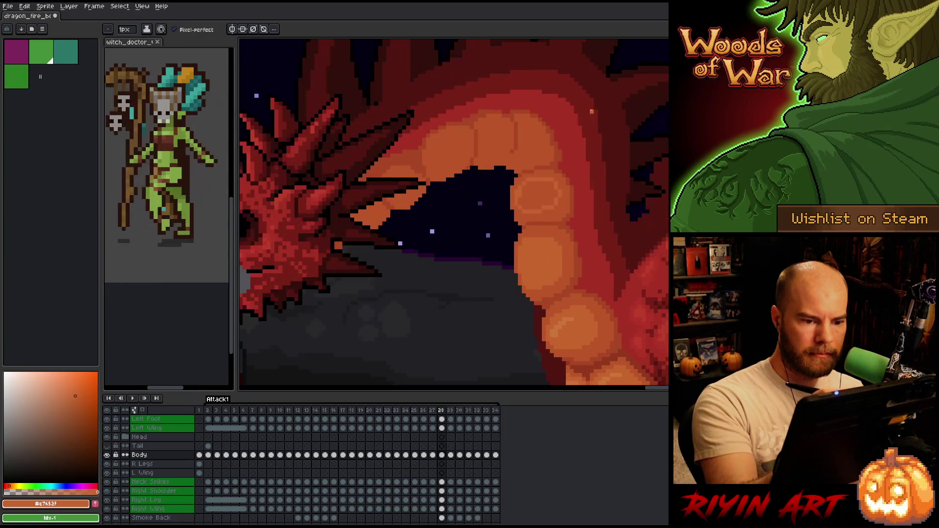
pyautogui.press('Right')
pyautogui.press('Left')
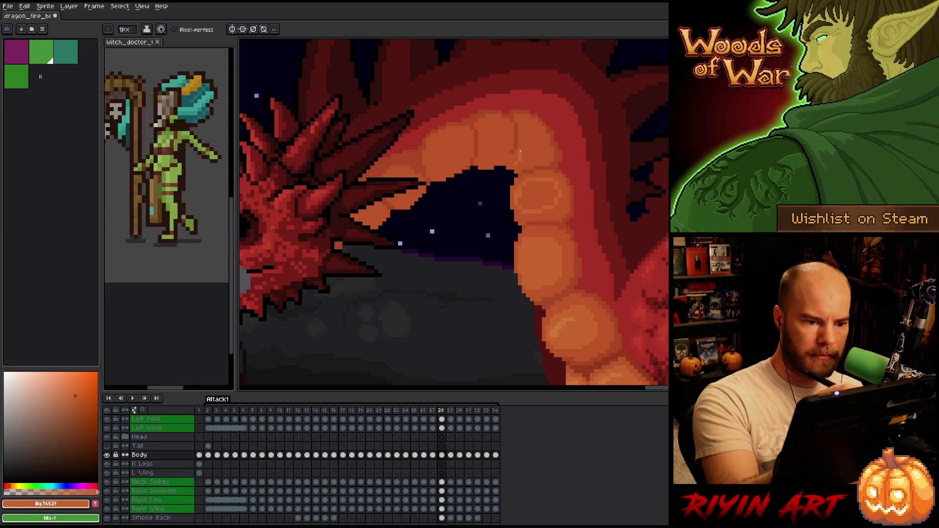
# Draw a light highlight curve along the upper belly plates on frame 28
pyautogui.moveTo(527, 122)
pyautogui.mouseDown()
pyautogui.moveTo(537, 145)
pyautogui.moveTo(519, 164)
pyautogui.mouseUp()
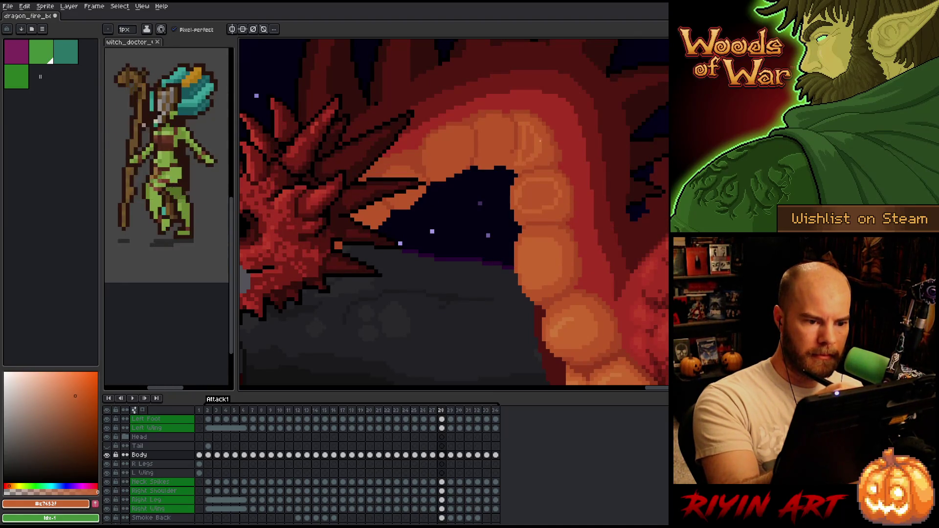
pyautogui.press('Left')
pyautogui.press('Left')
pyautogui.press('Right')
pyautogui.press('Right')
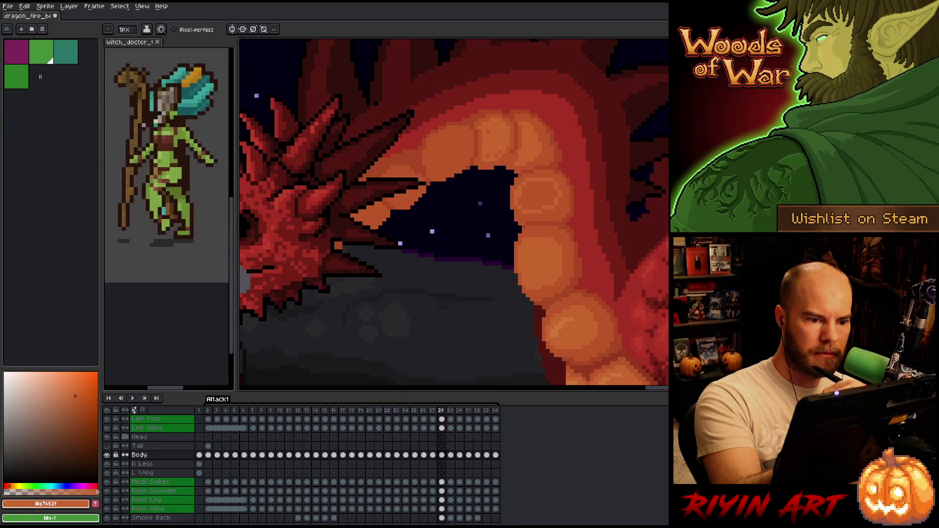
# Sample the darker and lighter belly oranges, then step on to frame 29
pyautogui.keyDown('alt'); pyautogui.click(500, 110); pyautogui.keyUp('alt')
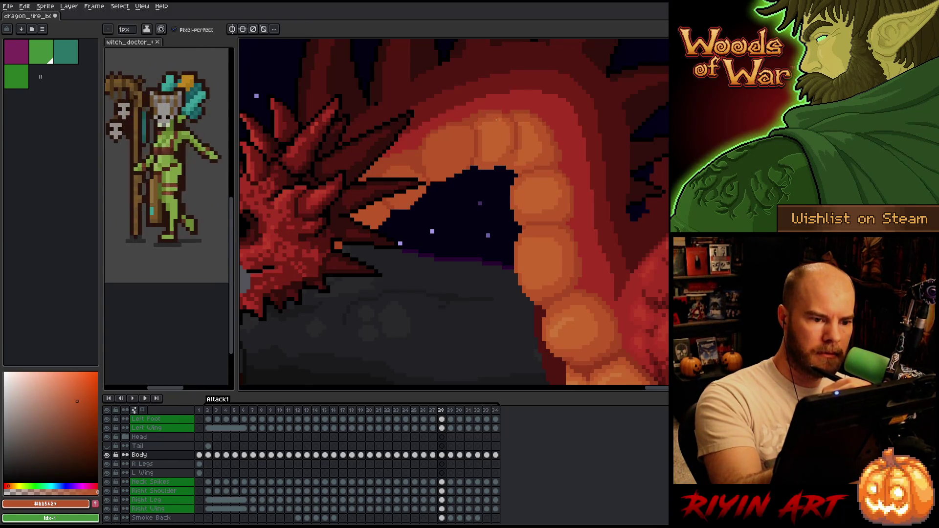
pyautogui.keyDown('alt'); pyautogui.click(456, 166); pyautogui.keyUp('alt')
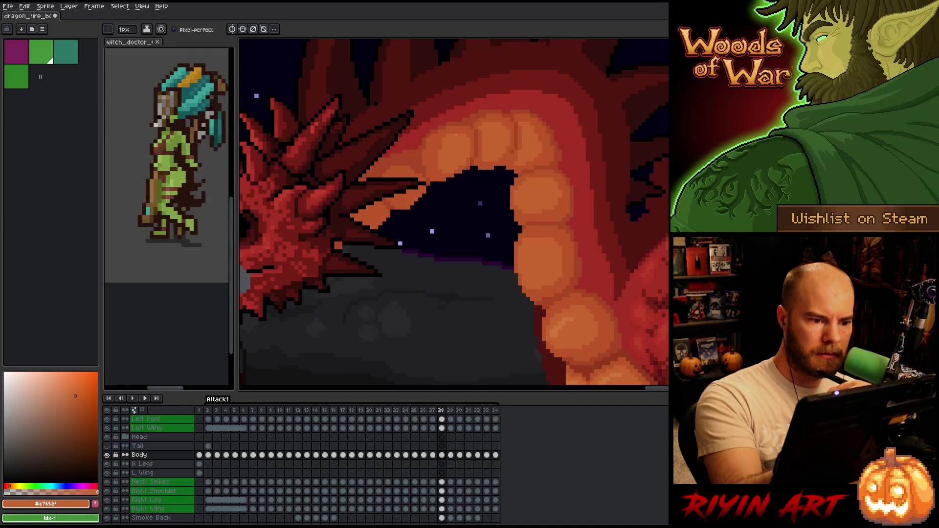
pyautogui.keyDown('alt'); pyautogui.click(460, 125); pyautogui.keyUp('alt')
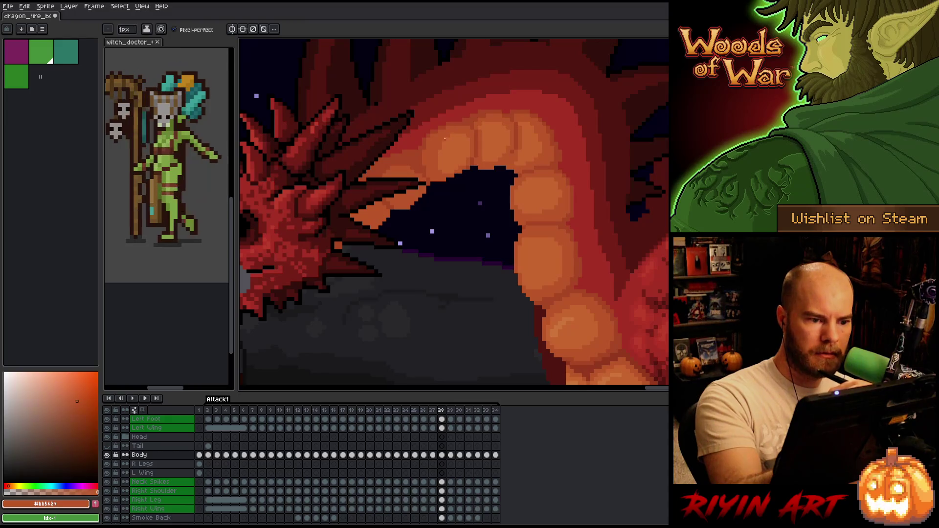
pyautogui.keyDown('alt'); pyautogui.click(462, 133); pyautogui.keyUp('alt')
pyautogui.press(',')
pyautogui.press('.')
pyautogui.press('.')
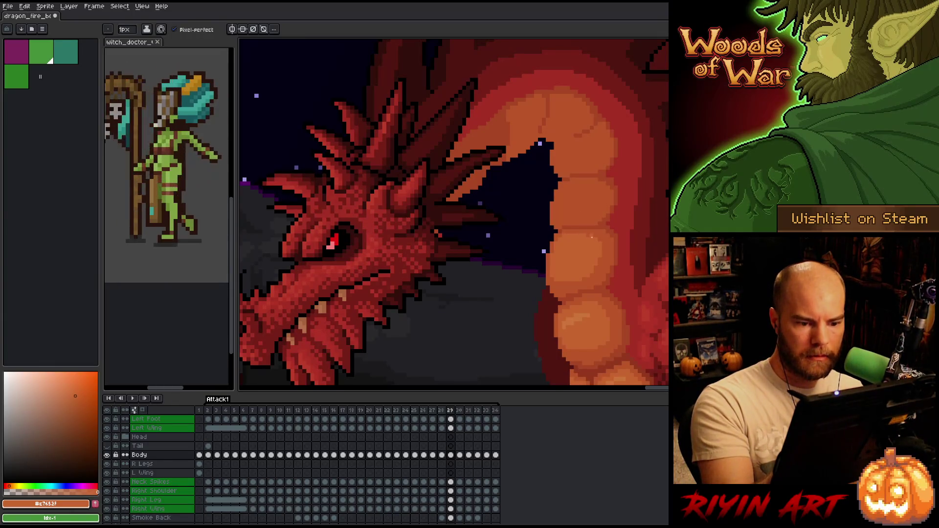
# Compare frame 29's head pose with the adjacent frame and sample the darker and lighter belly oranges
pyautogui.press('.')
pyautogui.press(',')
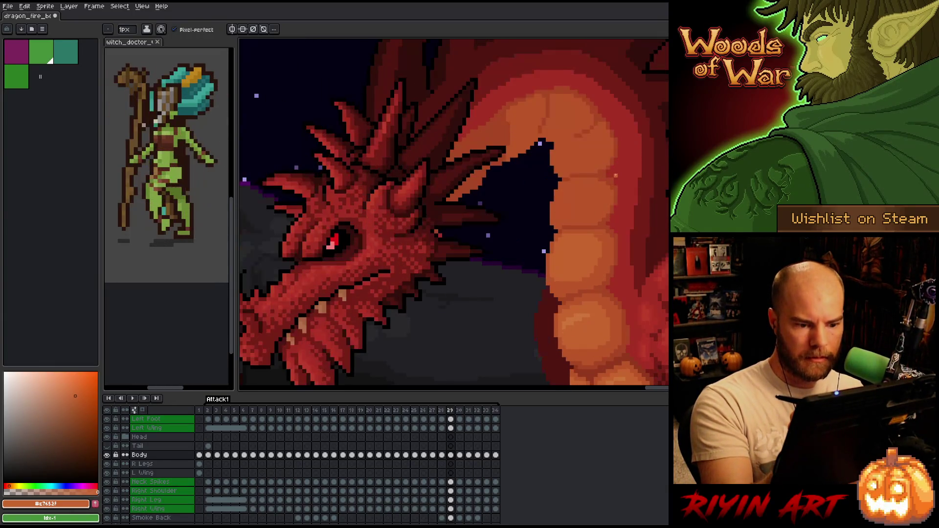
pyautogui.press('.')
pyautogui.press(',')
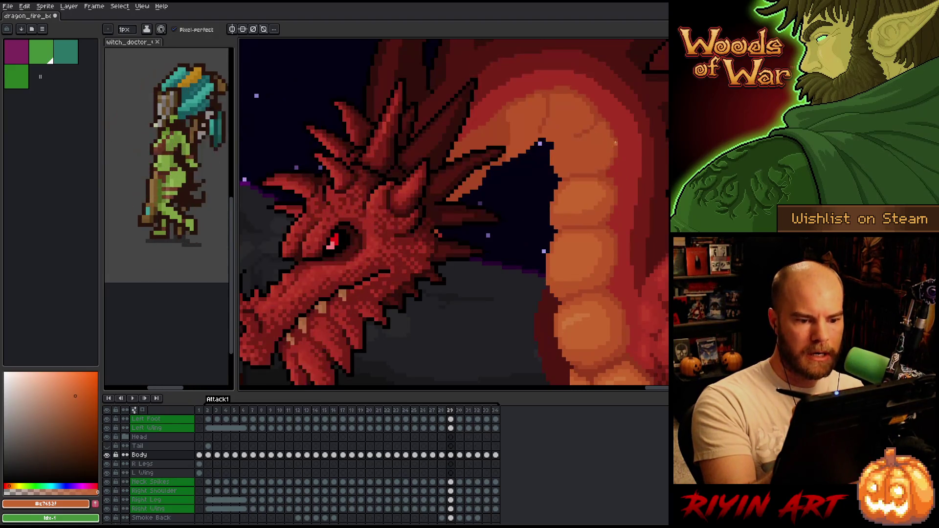
pyautogui.keyDown('alt'); pyautogui.click(583, 192); pyautogui.keyUp('alt')
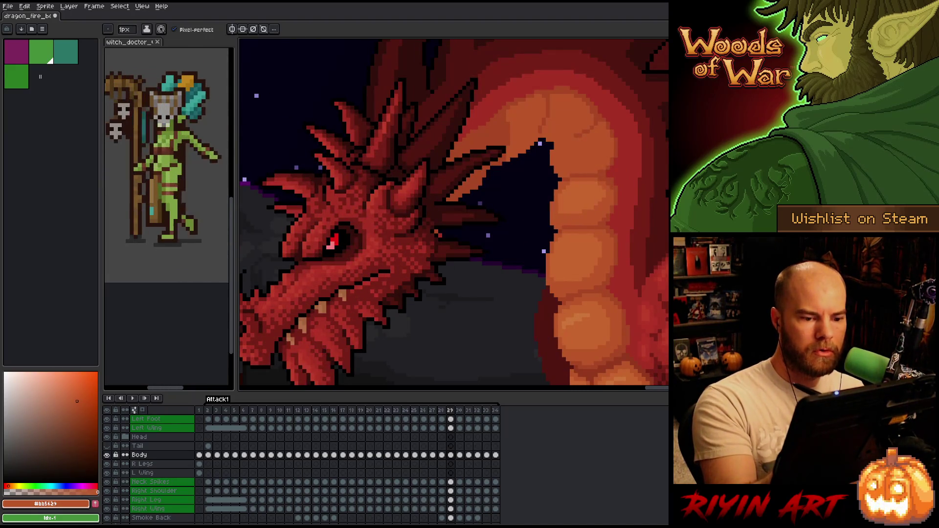
pyautogui.keyDown('alt'); pyautogui.click(574, 197); pyautogui.keyUp('alt')
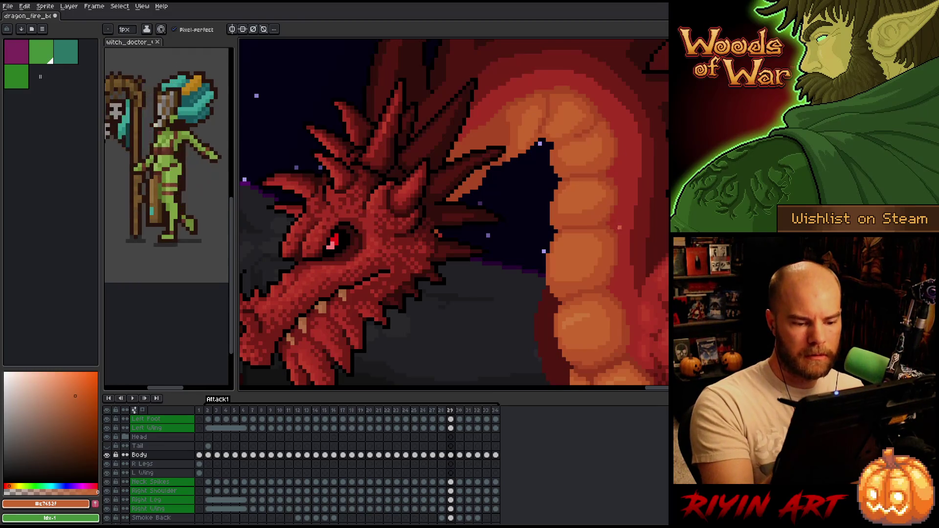
pyautogui.press('Left')
# On frame 30, centre the dragon's head and paint light orange strokes on the belly plates
pyautogui.press('Right')
pyautogui.press('Right')
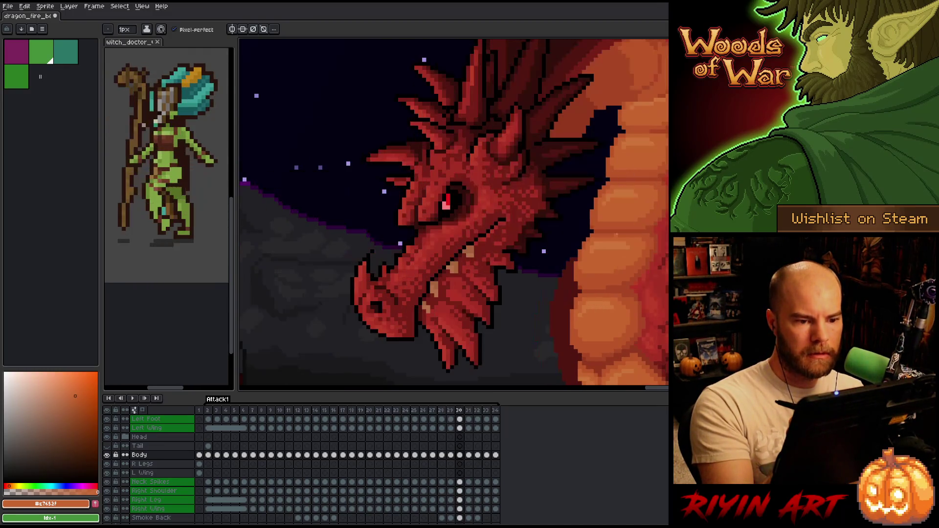
pyautogui.moveTo(622, 224); pyautogui.dragTo(548, 302)
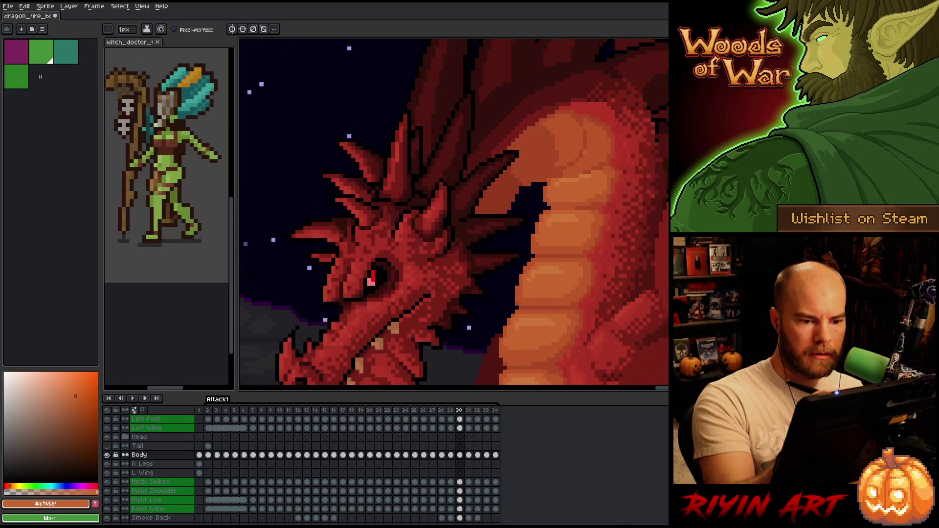
pyautogui.keyDown('alt'); pyautogui.click(583, 172); pyautogui.keyUp('alt')
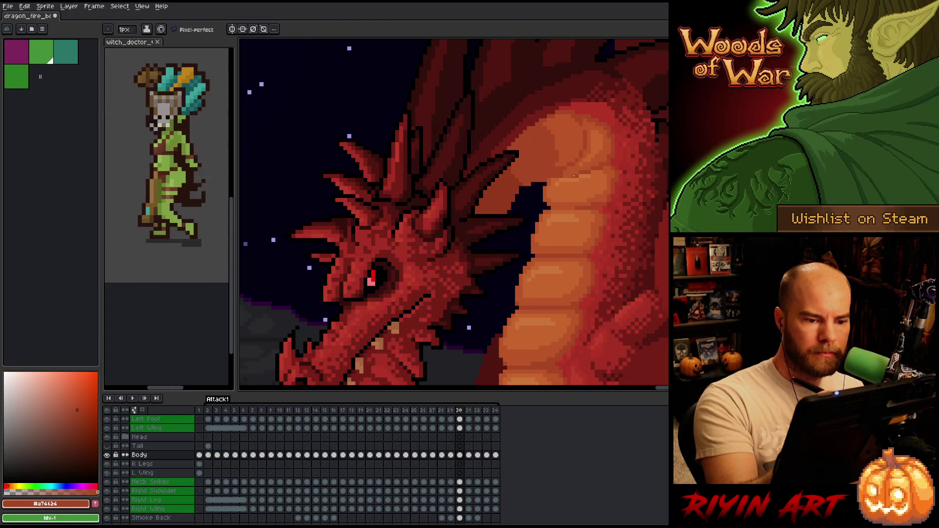
pyautogui.keyDown('alt'); pyautogui.click(597, 145); pyautogui.keyUp('alt')
pyautogui.moveTo(568, 149); pyautogui.dragTo(570, 133)
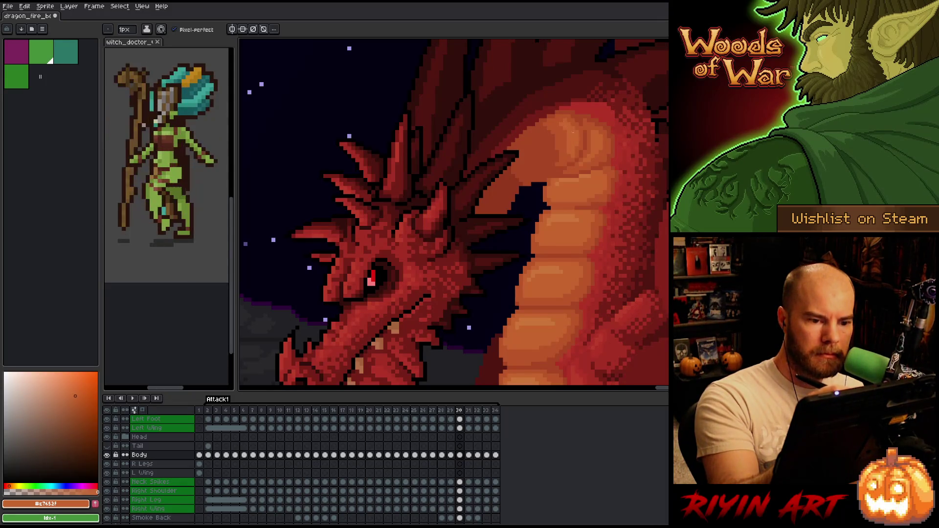
# Resample the darker and lighter belly oranges and compare frames 29 and 30
pyautogui.keyDown('alt'); pyautogui.click(571, 156); pyautogui.keyUp('alt')
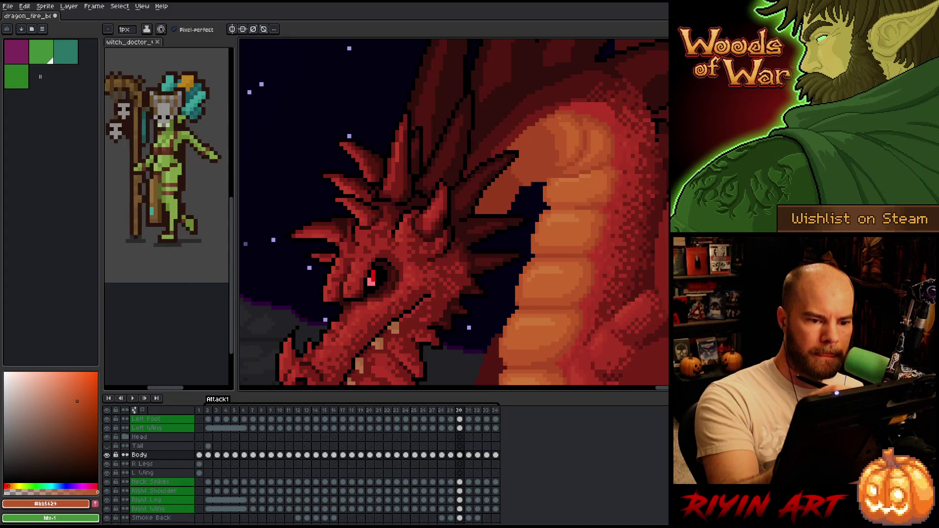
pyautogui.keyDown('alt'); pyautogui.click(578, 131); pyautogui.keyUp('alt')
pyautogui.press(',')
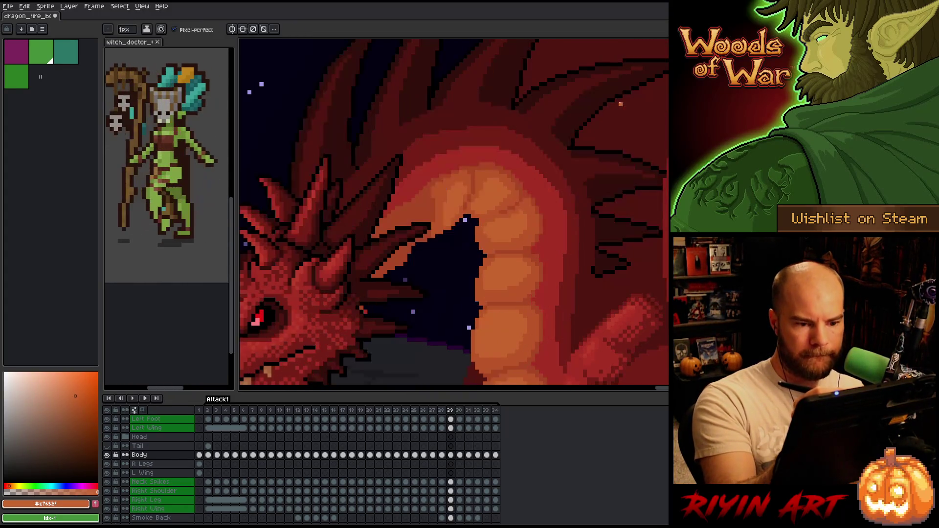
pyautogui.press('.')
pyautogui.press(',')
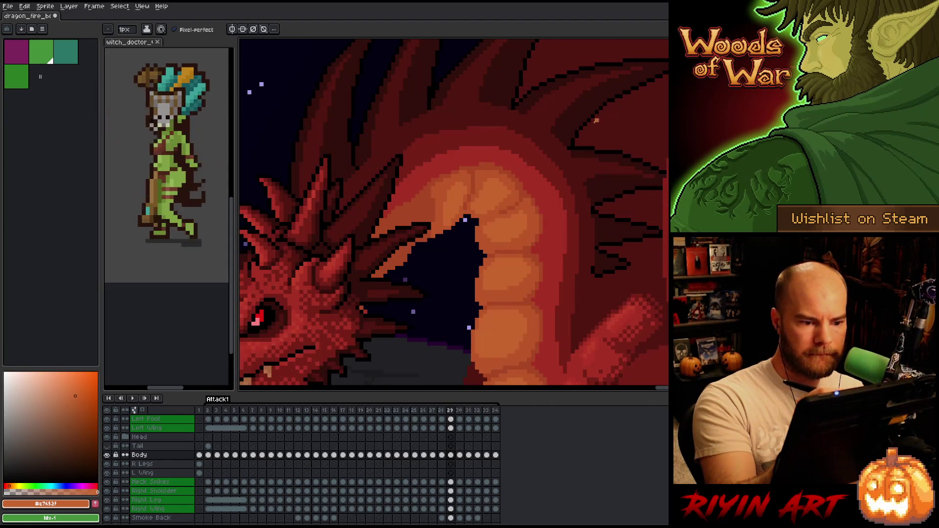
pyautogui.press('.')
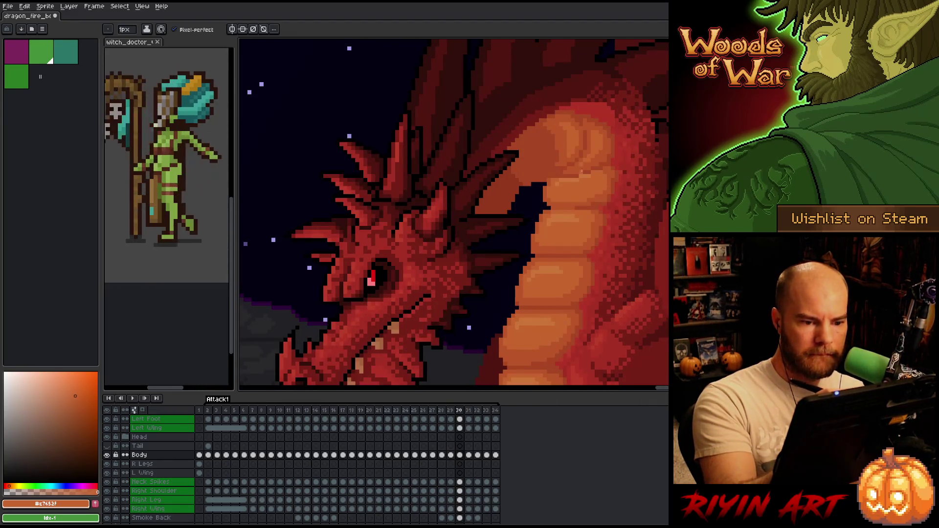
# Sample the dark red-orange, mid and light orange neck shades on frame 30
pyautogui.click(77, 401)
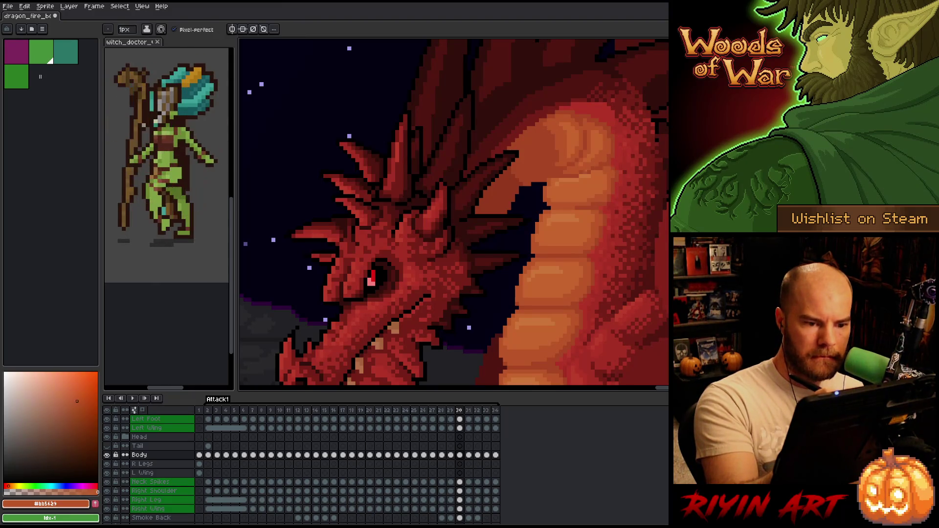
pyautogui.keyDown('alt'); pyautogui.click(582, 172); pyautogui.keyUp('alt')
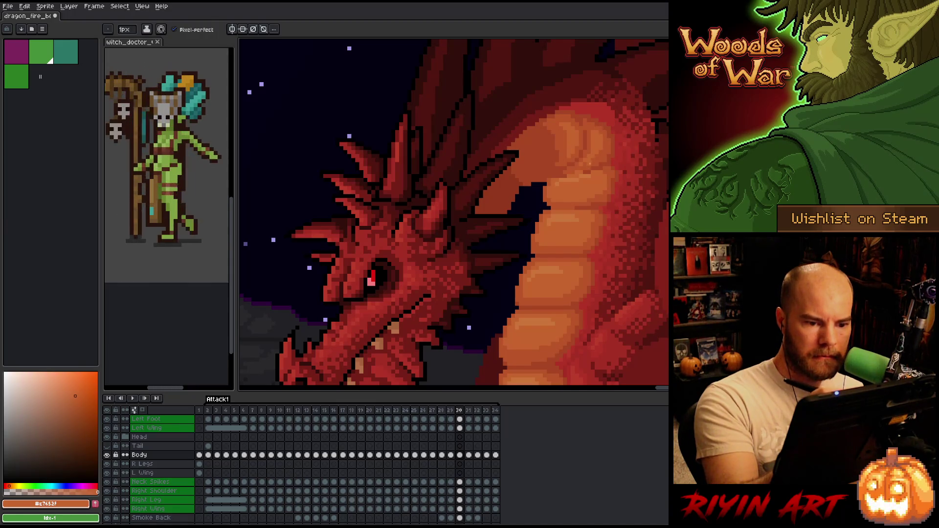
pyautogui.keyDown('alt'); pyautogui.click(588, 171); pyautogui.keyUp('alt')
pyautogui.keyDown('alt'); pyautogui.click(572, 177); pyautogui.keyUp('alt')
pyautogui.keyDown('alt'); pyautogui.click(578, 163); pyautogui.keyUp('alt')
pyautogui.keyDown('alt'); pyautogui.click(590, 154); pyautogui.keyUp('alt')
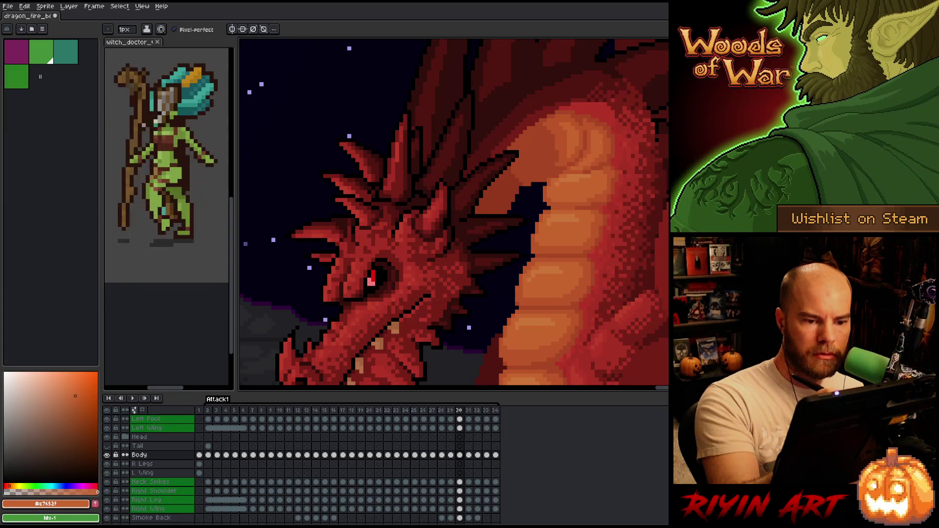
# Compare poses between frames 29 and 30, then move on to frame 31
pyautogui.press('Left')
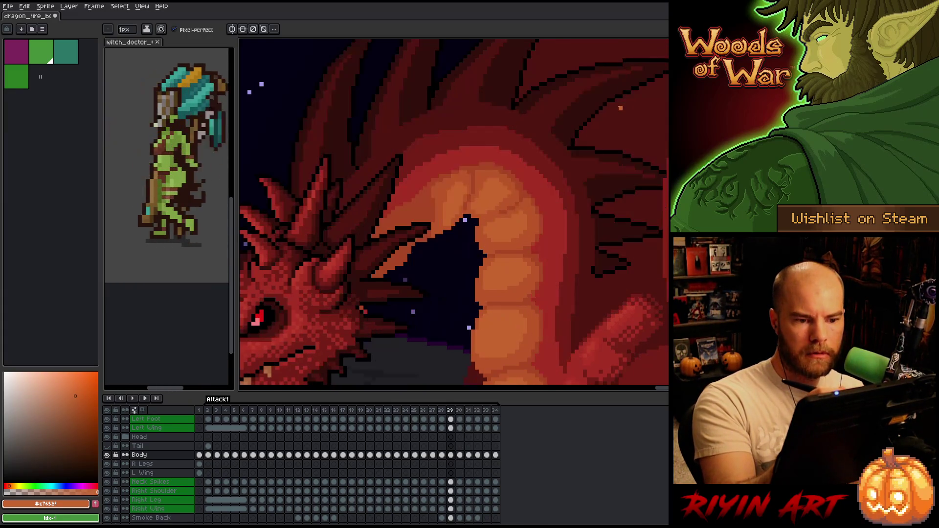
pyautogui.press('Right')
pyautogui.press('Left')
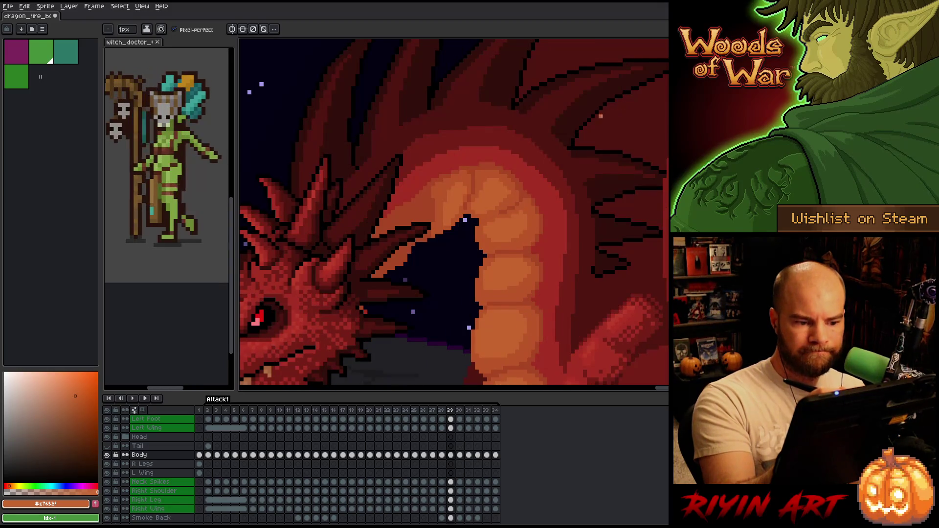
pyautogui.keyDown('alt'); pyautogui.click(513, 199); pyautogui.keyUp('alt')
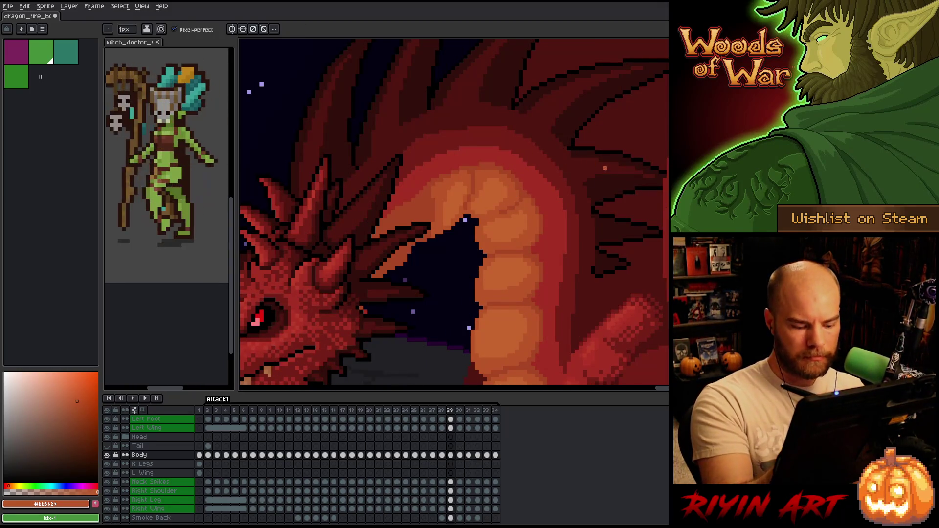
pyautogui.press('Right')
pyautogui.press('Right')
pyautogui.keyDown('alt'); pyautogui.click(577, 116); pyautogui.keyUp('alt')
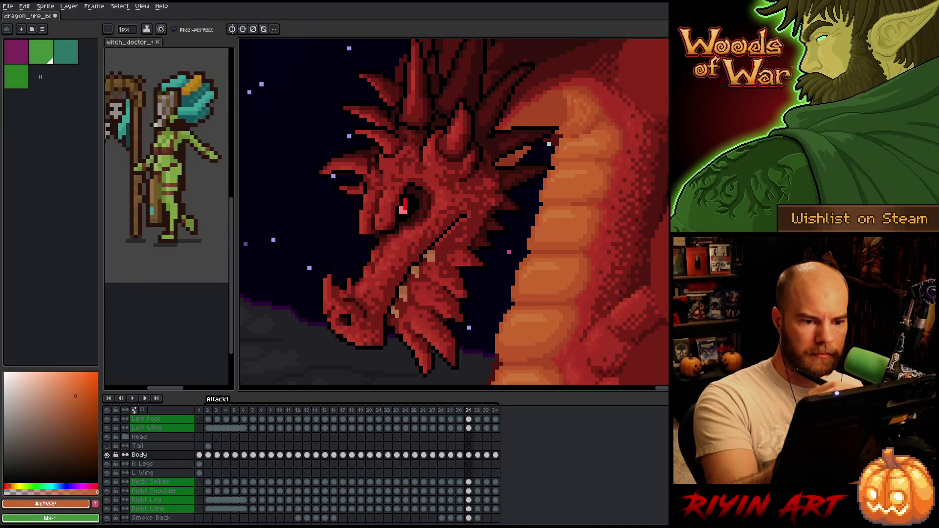
# Sample the neck's dark, mid orange and deepest red shades on frame 31, checking frame 32
pyautogui.keyDown('alt'); pyautogui.click(570, 93); pyautogui.keyUp('alt')
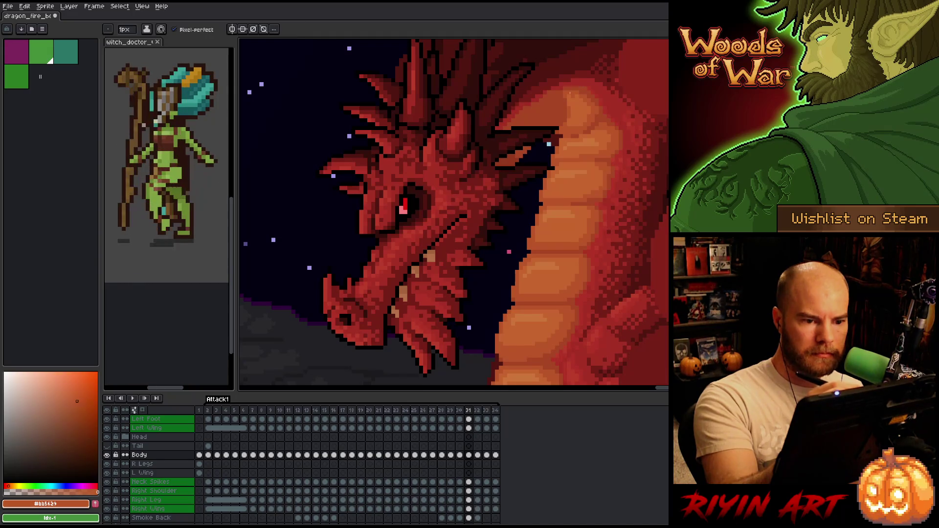
pyautogui.keyDown('alt'); pyautogui.click(584, 102); pyautogui.keyUp('alt')
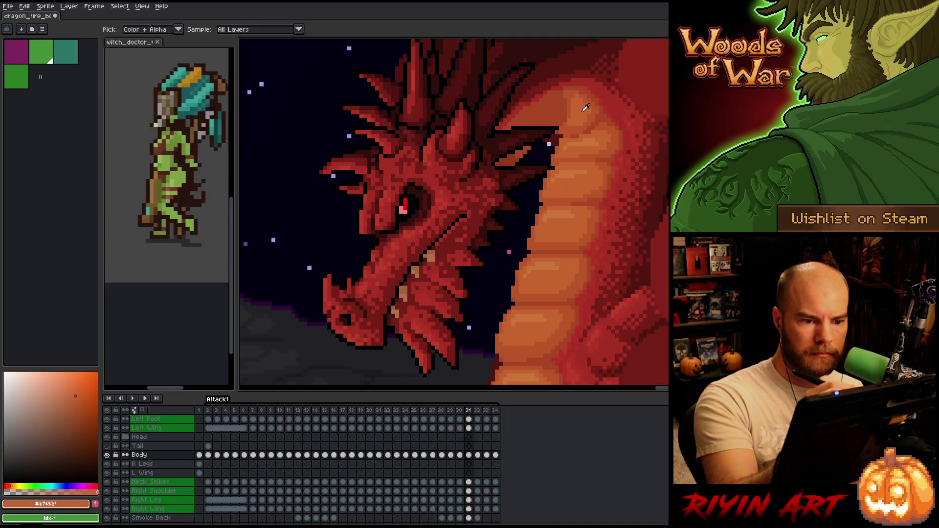
pyautogui.keyDown('alt'); pyautogui.click(581, 131); pyautogui.keyUp('alt')
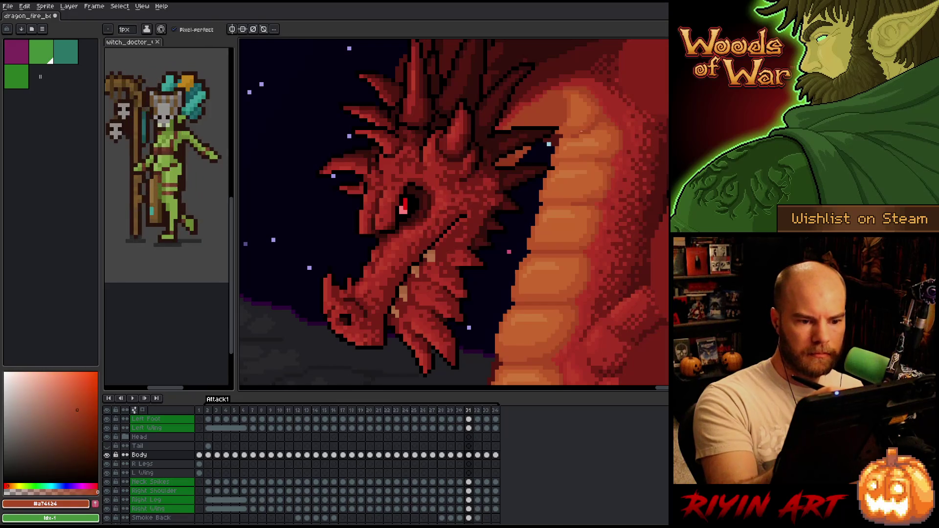
pyautogui.keyDown('alt'); pyautogui.click(580, 125); pyautogui.keyUp('alt')
pyautogui.press('Right')
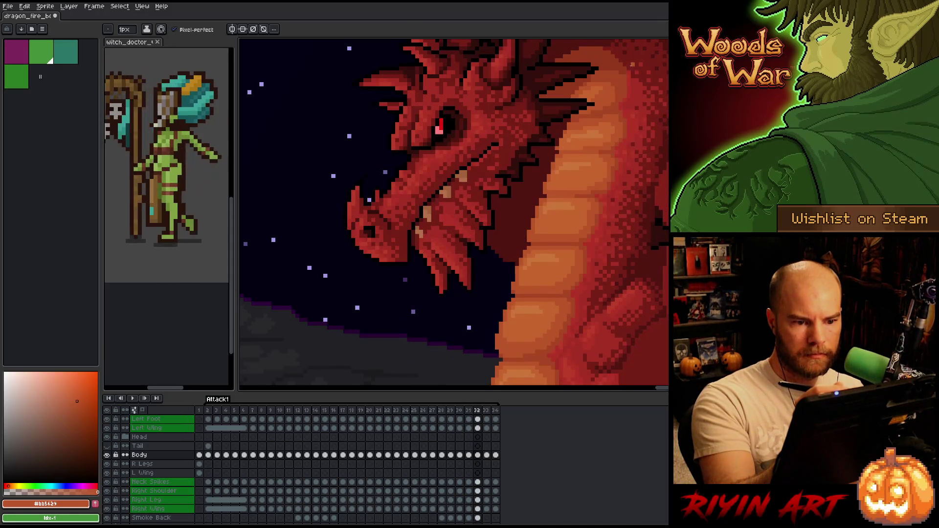
pyautogui.press('Left')
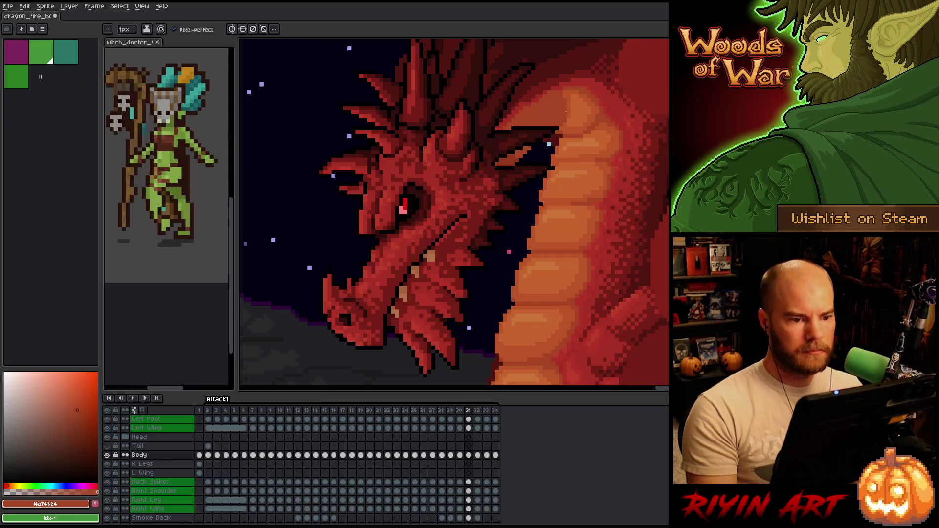
# Sample lighter red-orange and mid orange shades, then flip between frames 30 and 31
pyautogui.keyDown('alt'); pyautogui.click(571, 123); pyautogui.keyUp('alt')
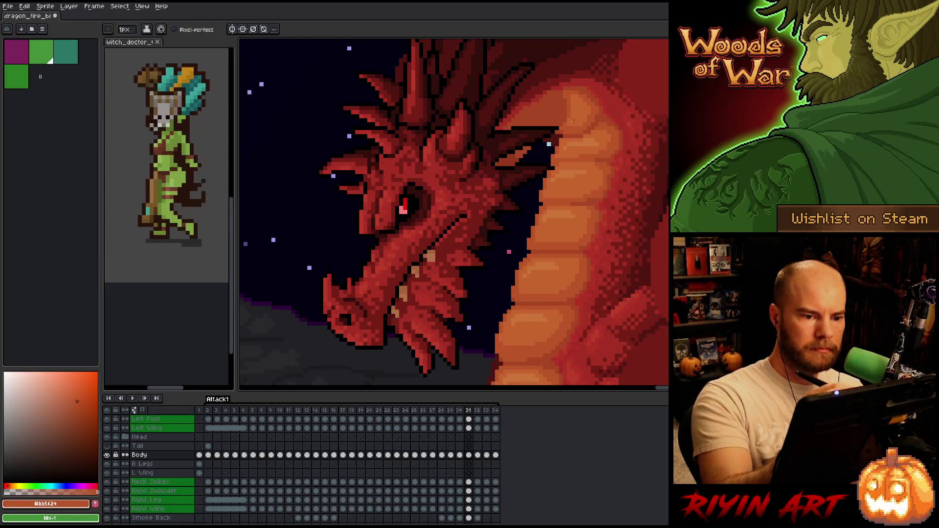
pyautogui.keyDown('alt'); pyautogui.click(570, 124); pyautogui.keyUp('alt')
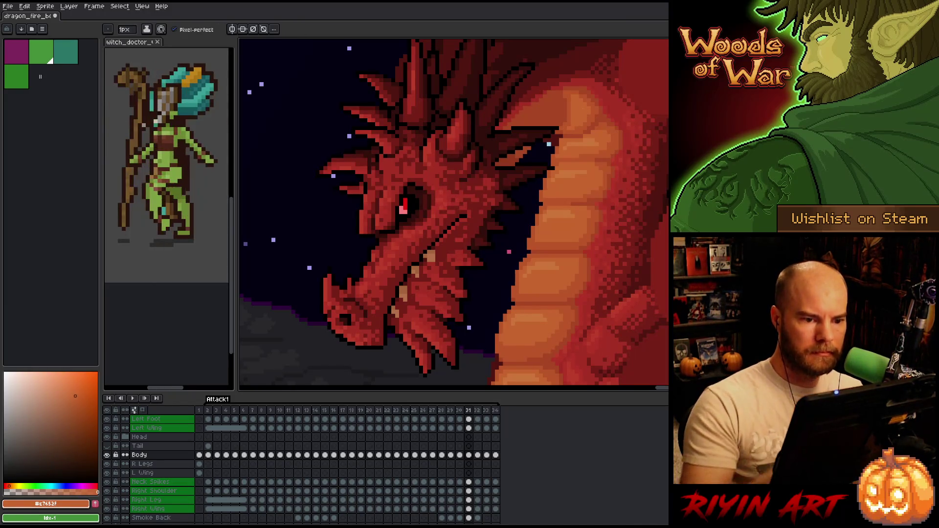
pyautogui.scroll(-3, 570, 146)
pyautogui.press('Left')
pyautogui.press('Right')
pyautogui.press('Left')
pyautogui.press('Right')
pyautogui.press('Right')
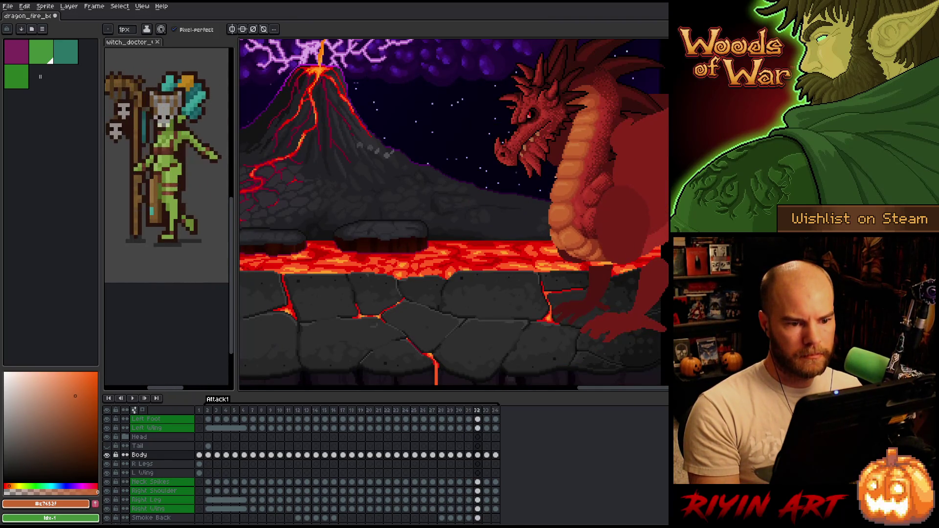
# Sample a darker neck shade, then step through frames 33, 34 and 1–2 to see the smoke puff
pyautogui.scroll(4, 567, 137)
pyautogui.keyDown('alt'); pyautogui.click(500, 127); pyautogui.keyUp('alt')
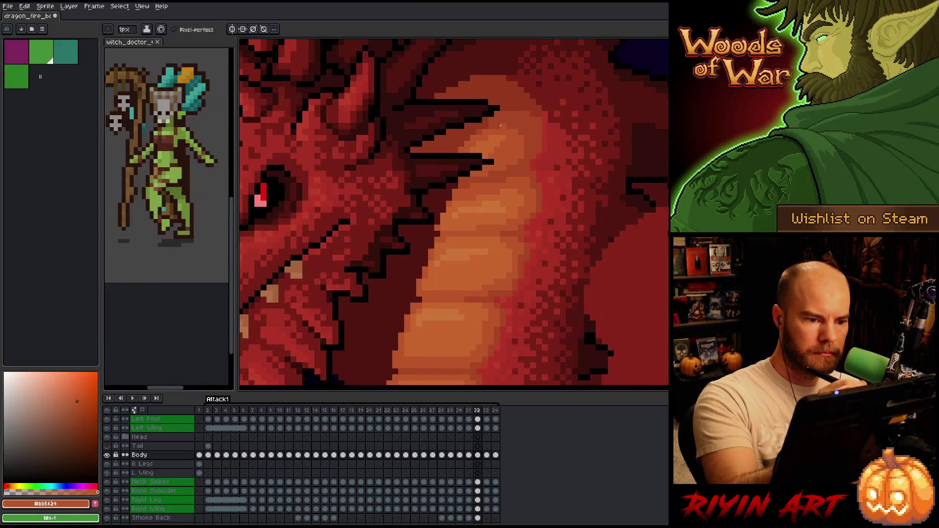
pyautogui.scroll(-4, 517, 214)
pyautogui.press('Right')
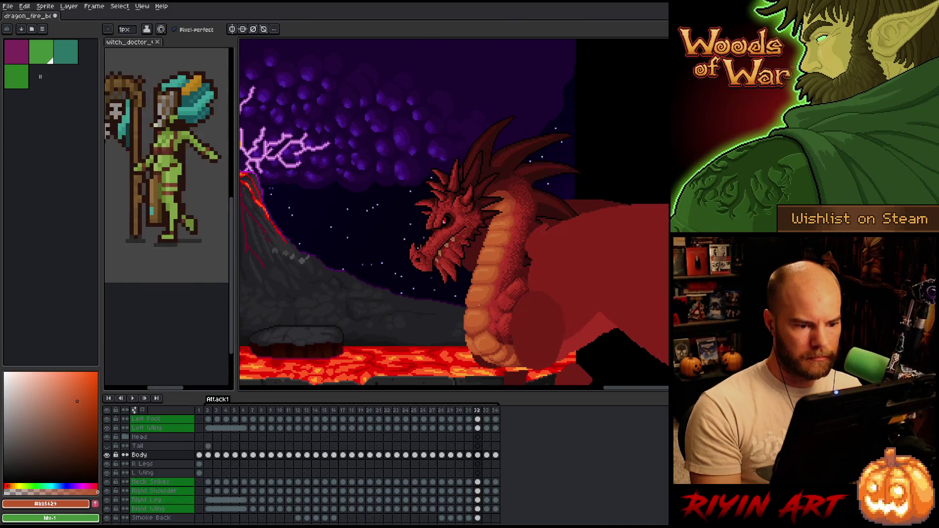
pyautogui.scroll(1, 494, 236)
pyautogui.press('Right')
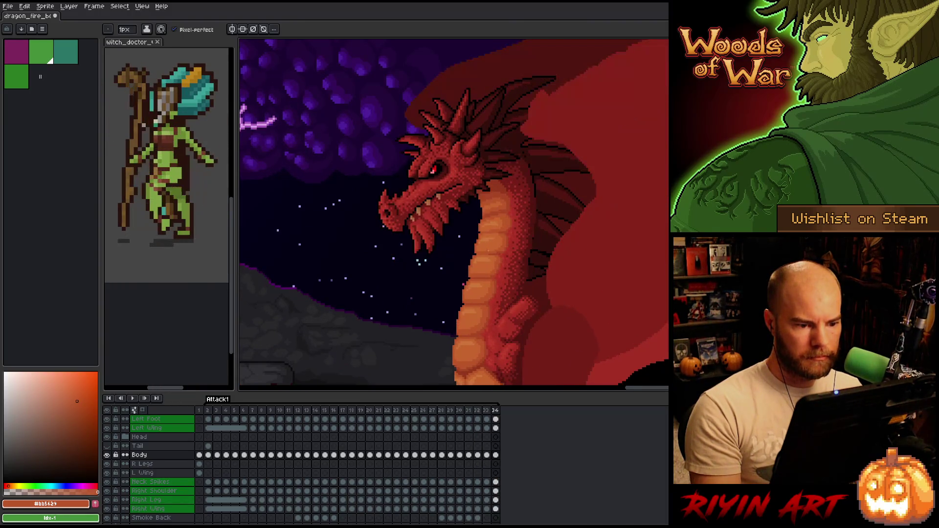
pyautogui.press('Right')
pyautogui.press('Right')
pyautogui.press('Right')
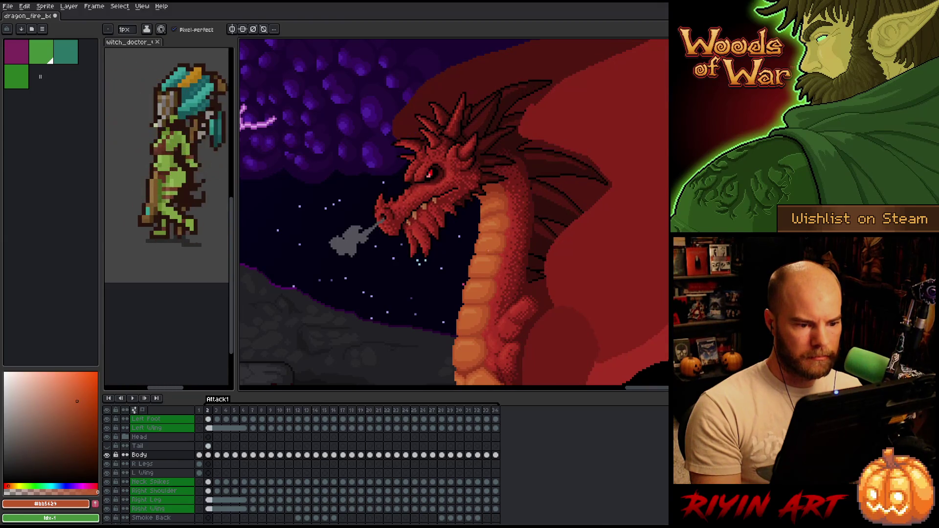
pyautogui.press('Left')
pyautogui.press('Left')
pyautogui.press('Left')
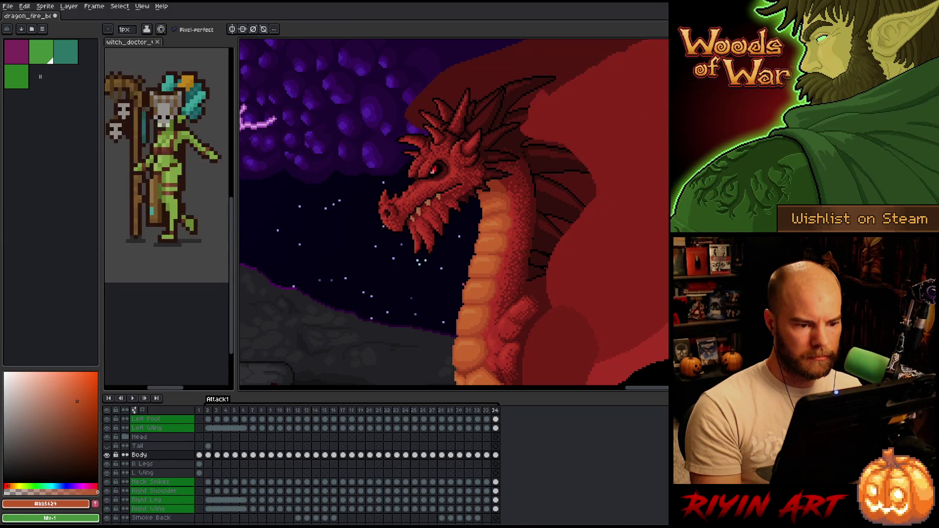
# Start playback of the Attack1 animation
pyautogui.scroll(3, 476, 222)
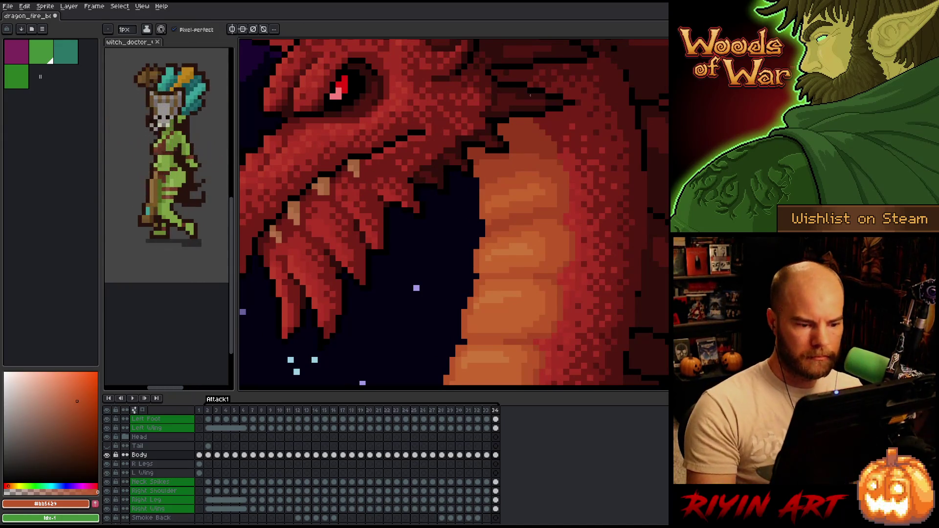
pyautogui.scroll(-3, 530, 95)
pyautogui.press('Return')
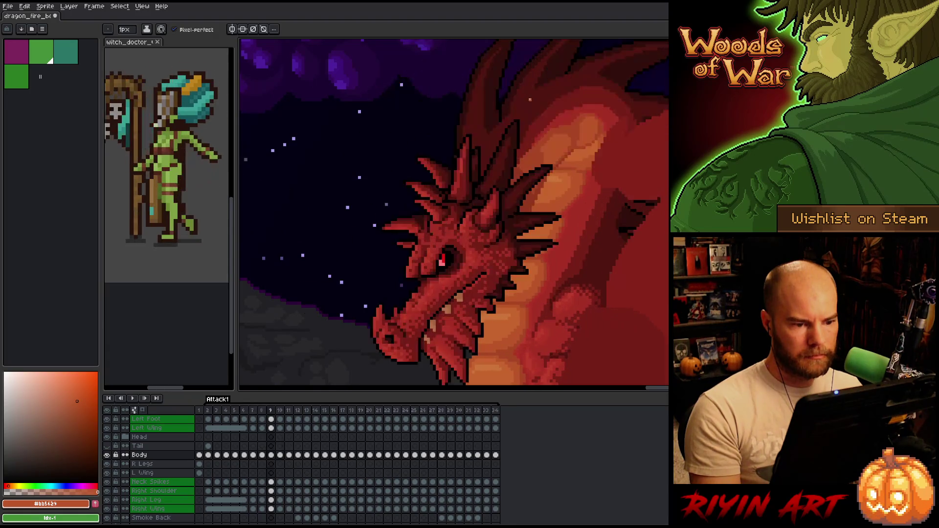
pyautogui.scroll(-4, 548, 154)
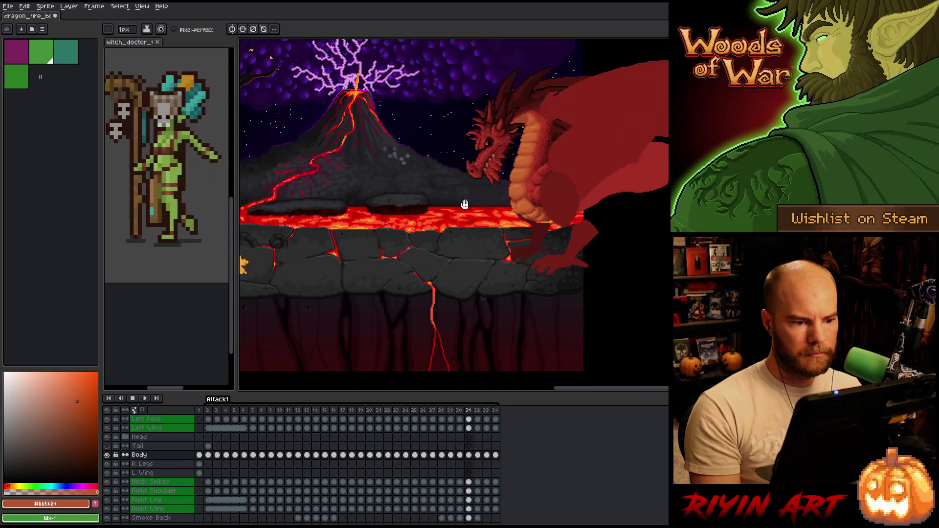
# Stop playback, step to frame 29 and recentre the view on the dragon scene
pyautogui.scroll(1, 486, 177)
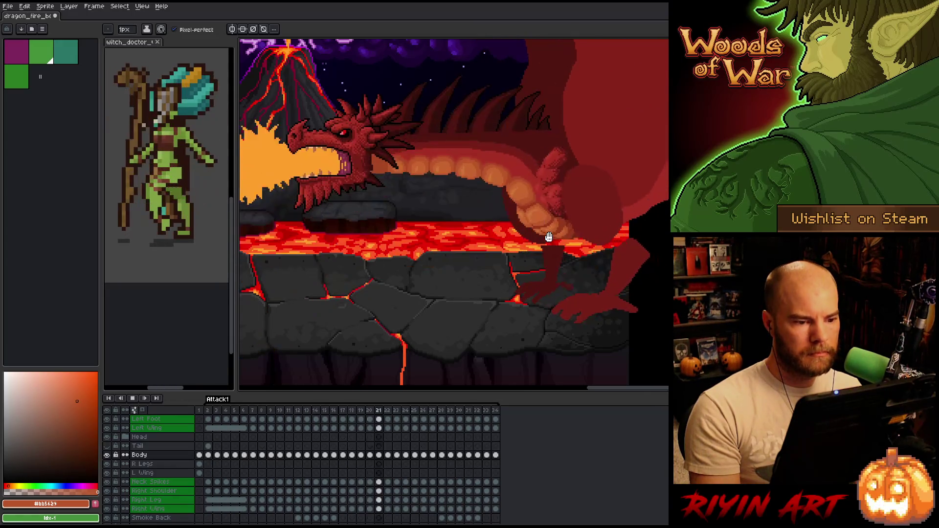
pyautogui.press('Return')
pyautogui.press('.')
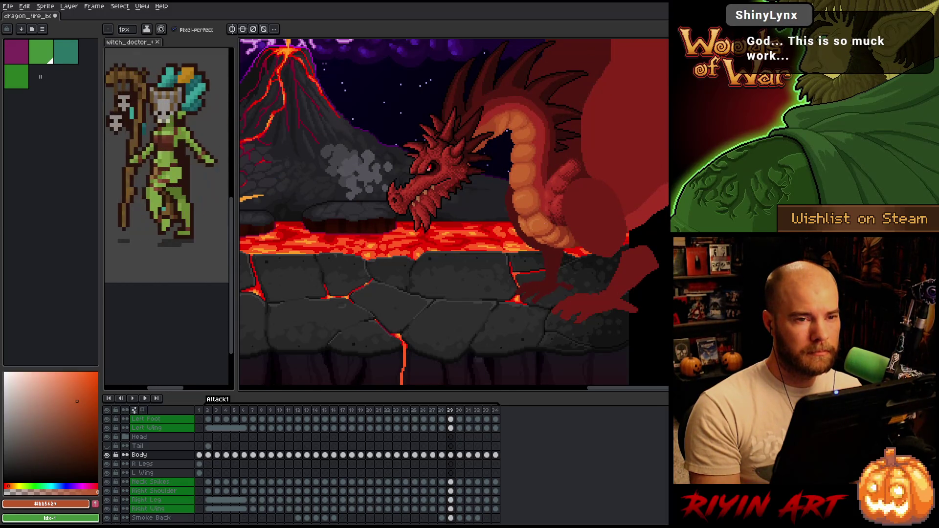
pyautogui.moveTo(567, 228); pyautogui.dragTo(540, 241)
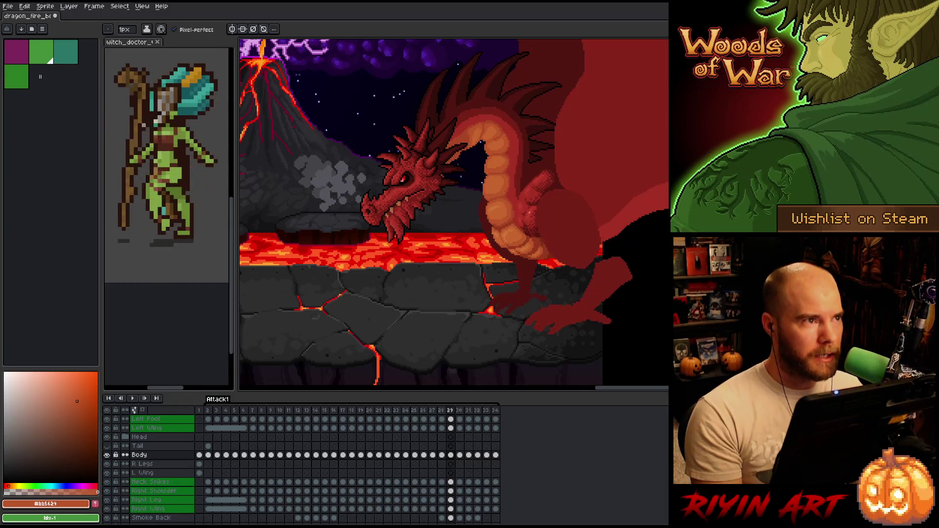
# Compare the chest detail between frames 29 and 30 and pick darker and lighter belly oranges
pyautogui.scroll(2, 508, 185)
pyautogui.scroll(-2, 506, 179)
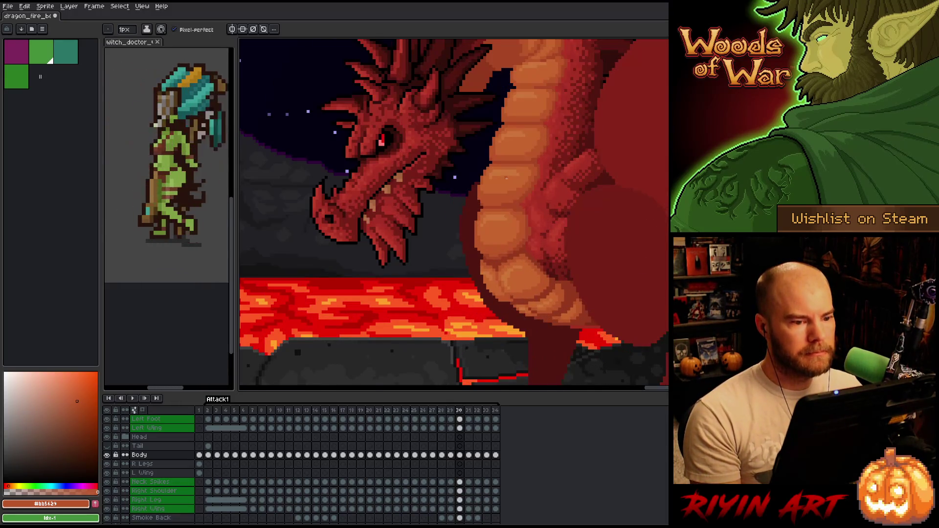
pyautogui.press('Right')
pyautogui.press('Left')
pyautogui.press('Right')
pyautogui.press('Left')
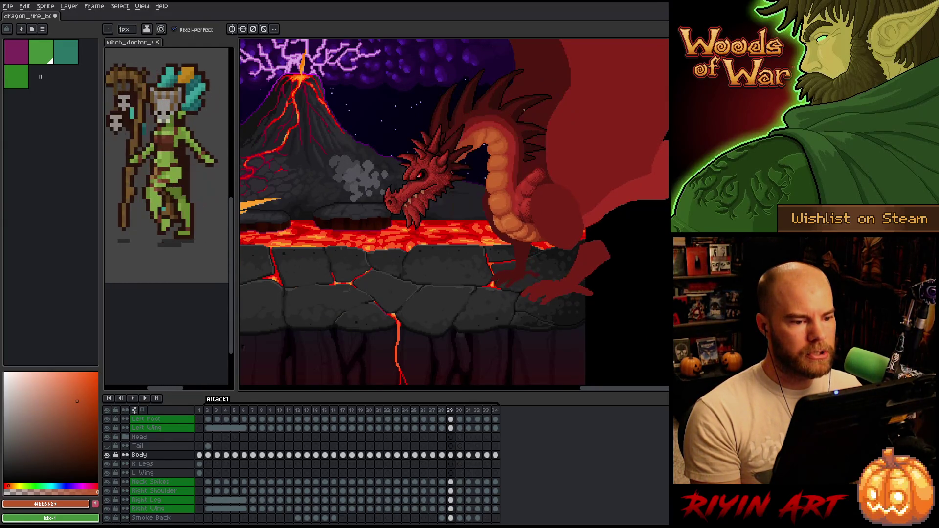
pyautogui.scroll(3, 484, 135)
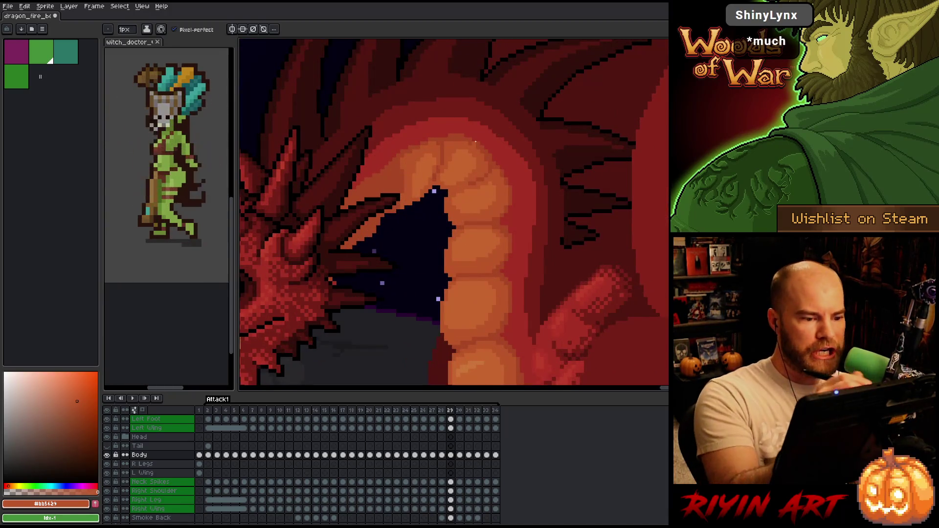
pyautogui.keyDown('alt'); pyautogui.click(438, 177); pyautogui.keyUp('alt')
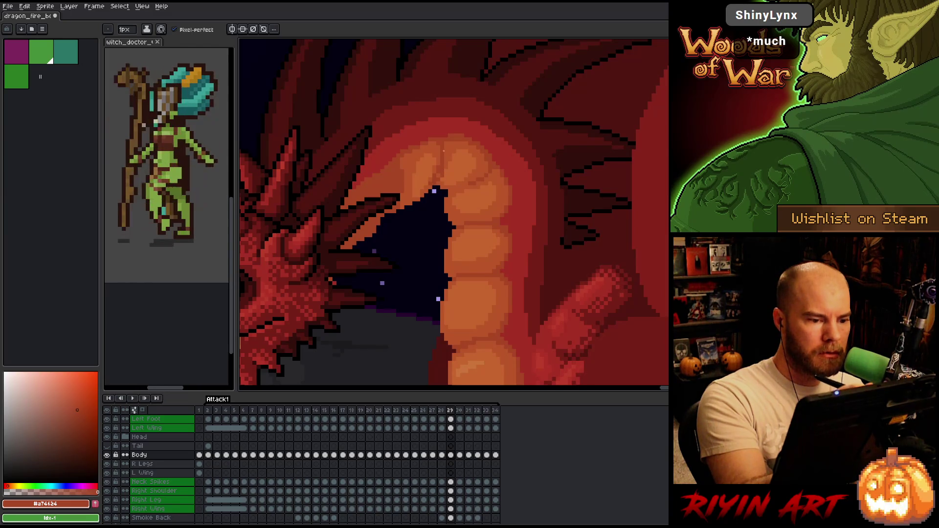
pyautogui.keyDown('alt'); pyautogui.click(442, 157); pyautogui.keyUp('alt')
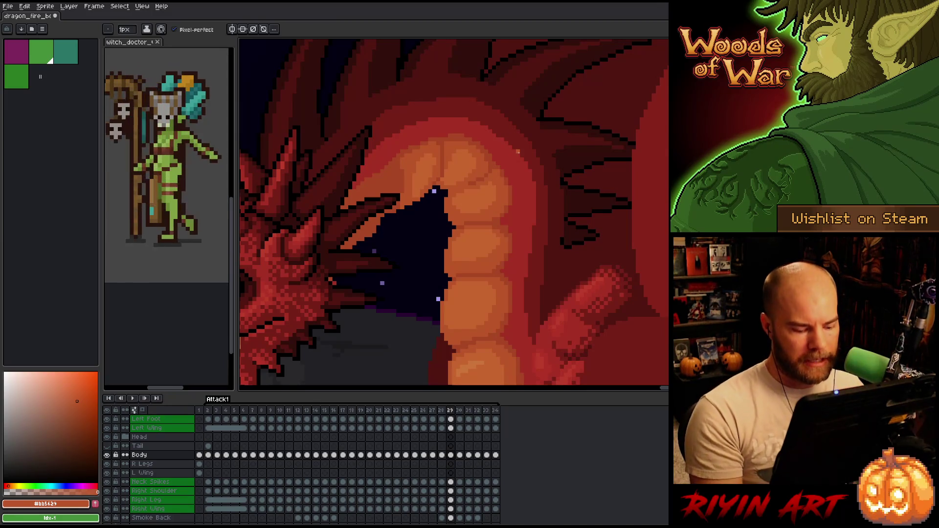
# Zoom out to the whole volcano scene, step through frames 28 to 33, and play the animation
pyautogui.scroll(-3, 509, 189)
pyautogui.press('Left')
pyautogui.press('Right')
pyautogui.press('Left')
pyautogui.press('Right')
pyautogui.press('Right')
pyautogui.press('Right')
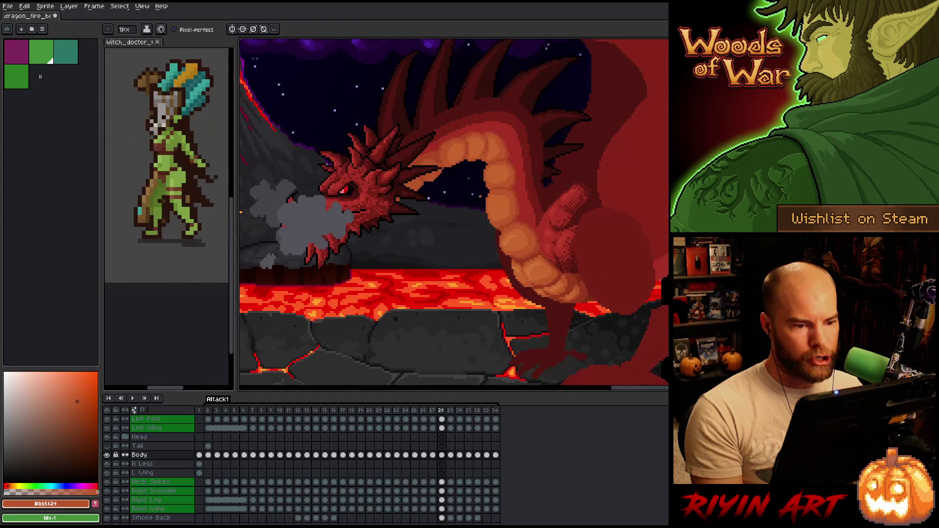
pyautogui.press('Left')
pyautogui.press('Left')
pyautogui.press('Left')
pyautogui.press('Right')
pyautogui.press('Right')
pyautogui.press('Right')
pyautogui.press('Left')
pyautogui.press('Right')
pyautogui.press('Right')
pyautogui.press('Right')
pyautogui.press('Left')
pyautogui.press('Right')
pyautogui.press('Right')
pyautogui.press('Left')
pyautogui.press('Right')
pyautogui.press('Return')
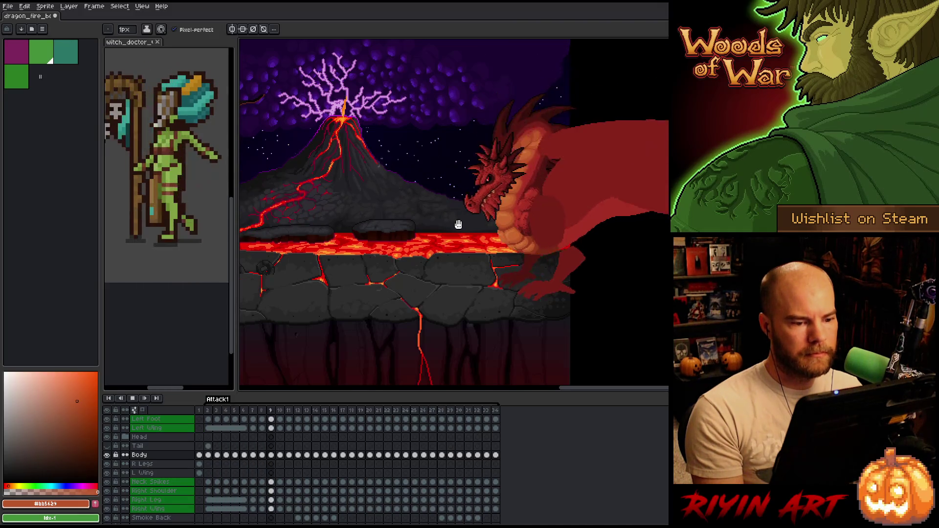
# Save the dragon animation file with Ctrl+S and zoom in
pyautogui.hotkey('ctrl', 's')
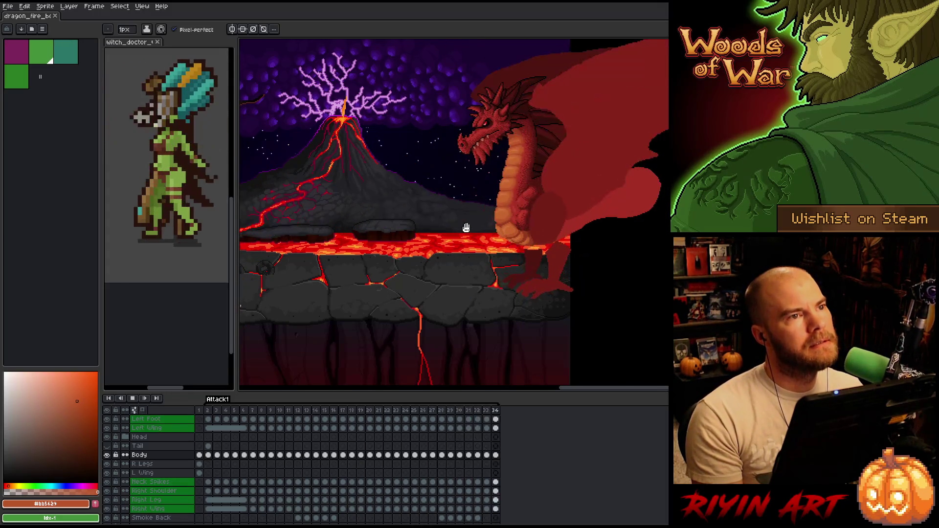
pyautogui.scroll(1, 466, 228)
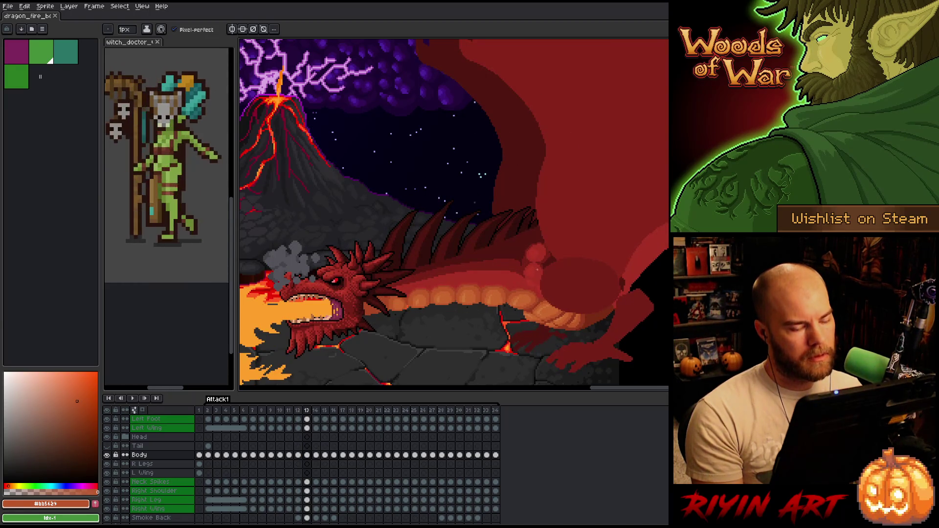
# Lasso-select the dragon's round chest shape and compare frame 14 with frame 13
pyautogui.press('q')
pyautogui.moveTo(560, 230)
pyautogui.mouseDown()
pyautogui.moveTo(573, 289)
pyautogui.moveTo(518, 264)
pyautogui.mouseUp()
pyautogui.click(539, 259)
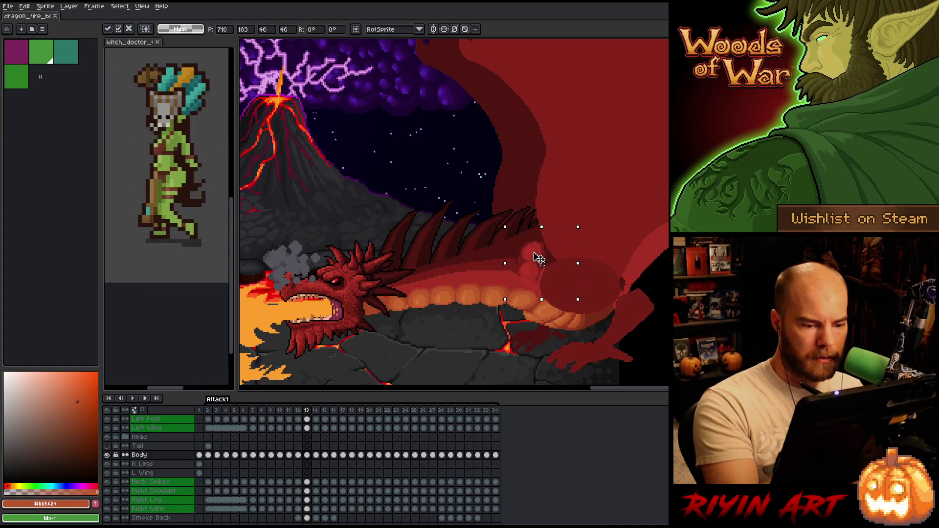
pyautogui.press('Right')
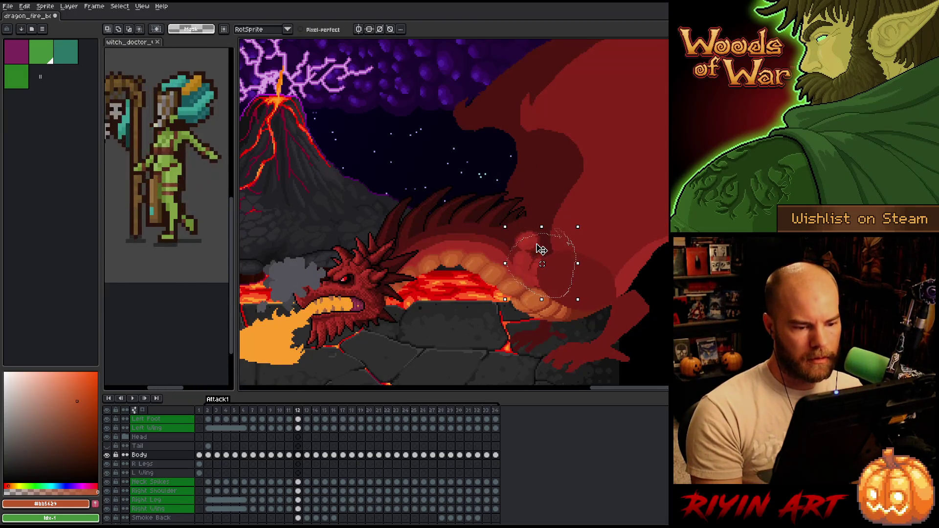
pyautogui.press('Left')
pyautogui.press('Left')
pyautogui.press('Right')
pyautogui.press('Right')
pyautogui.press('Right')
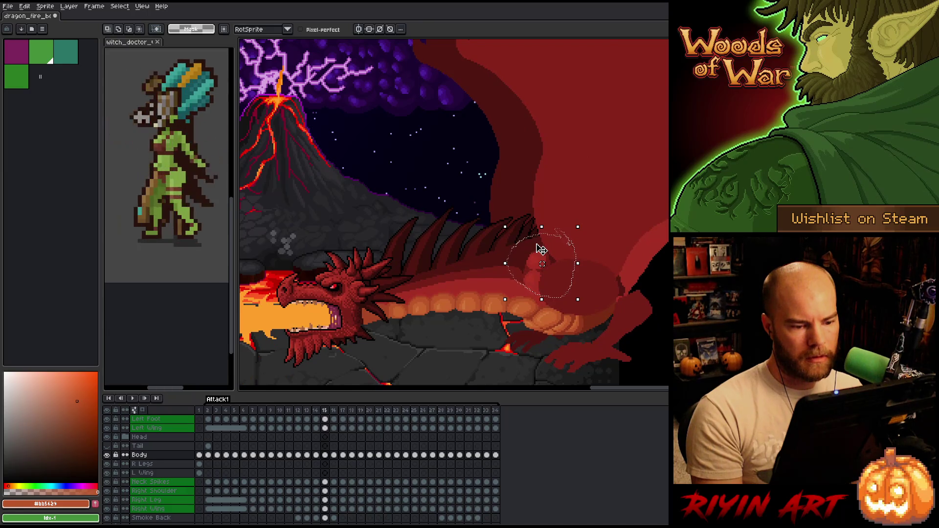
pyautogui.press('Left')
pyautogui.press('Left')
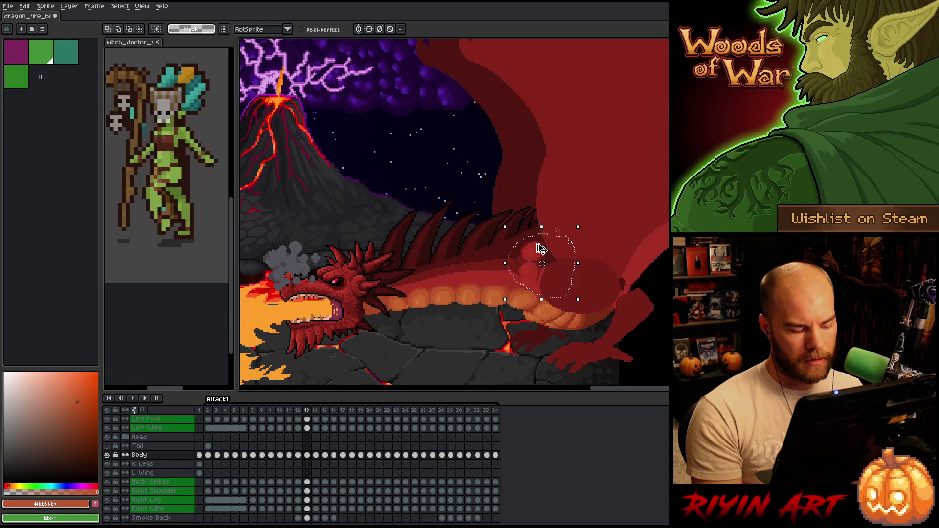
pyautogui.press('Right')
pyautogui.press('Left')
pyautogui.press('Right')
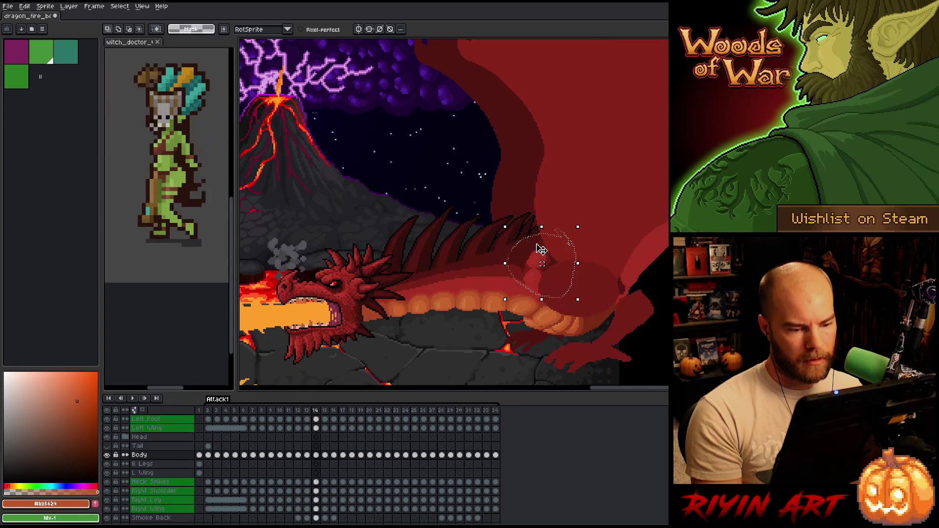
# Nudge the chest shape one pixel right, commit it, and check the motion against neighbouring frames
pyautogui.press('Right')
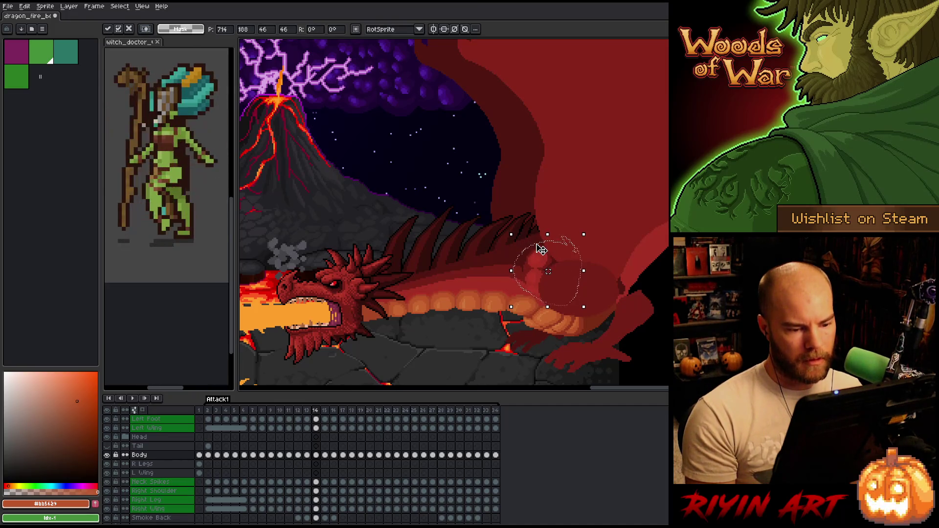
pyautogui.press('Return')
pyautogui.press('Right')
pyautogui.press('Left')
pyautogui.press('Right')
pyautogui.press('Left')
pyautogui.press('Right')
pyautogui.press('Return')
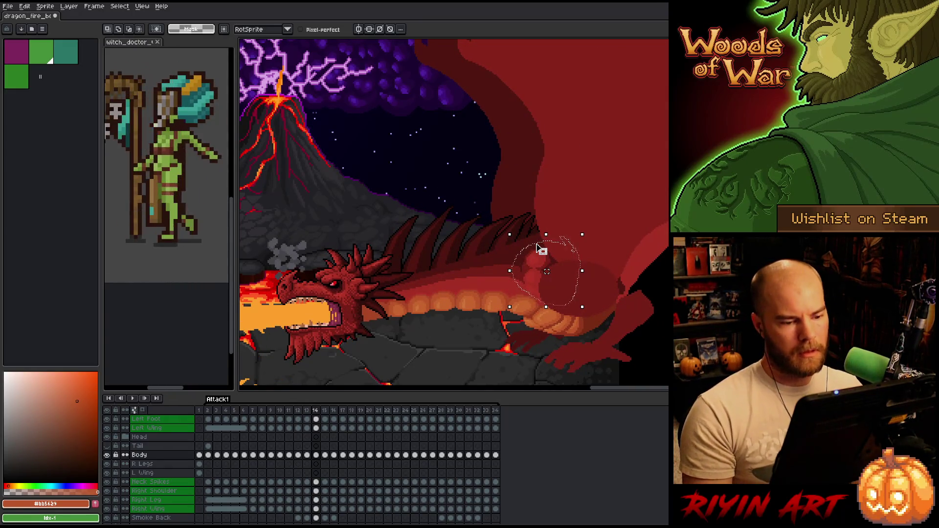
# Try nudging the chest two pixels up-left, then cancel that nudge
pyautogui.press('Left')
pyautogui.press('Up')
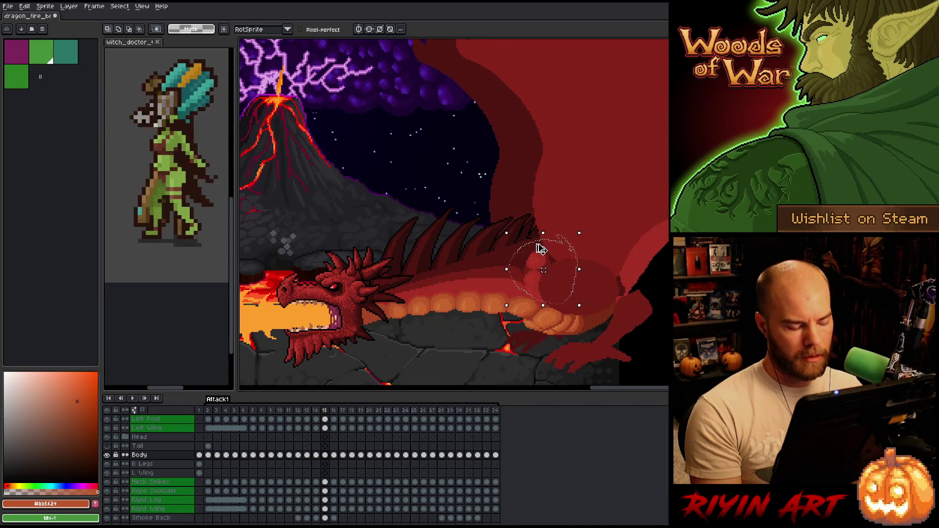
pyautogui.press('Left')
pyautogui.press('Up')
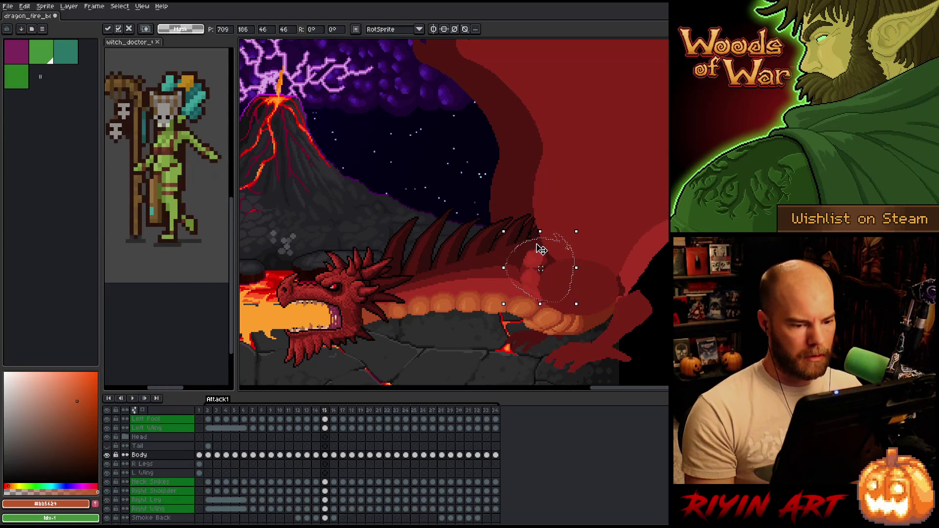
pyautogui.press('Return')
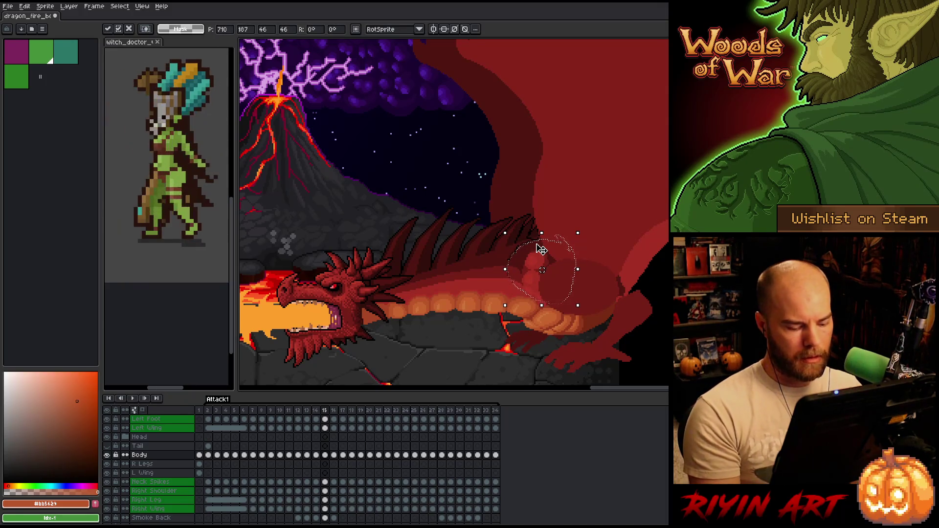
# Flick between frames 14, 15 and 16, play the fire frames, then return to frame 14
pyautogui.press('.')
pyautogui.press(',')
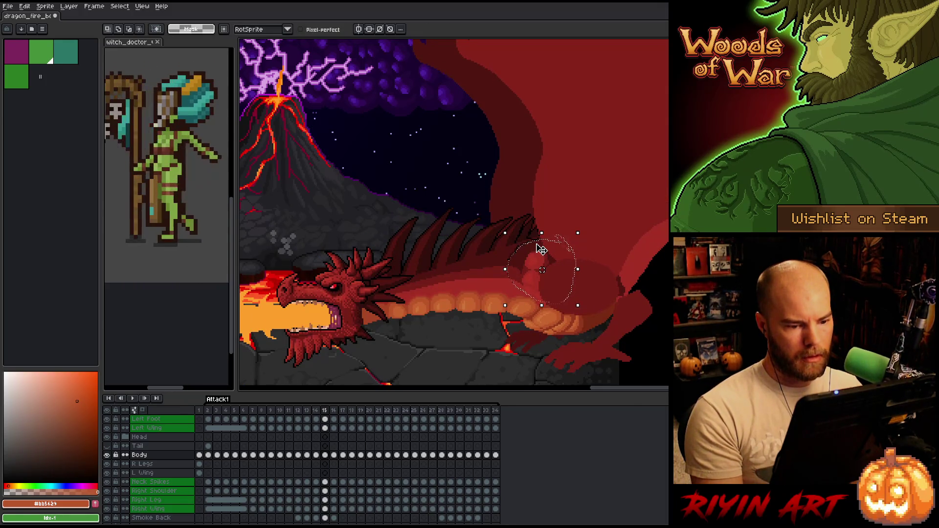
pyautogui.press('.')
pyautogui.press(',')
pyautogui.press(',')
pyautogui.press('.')
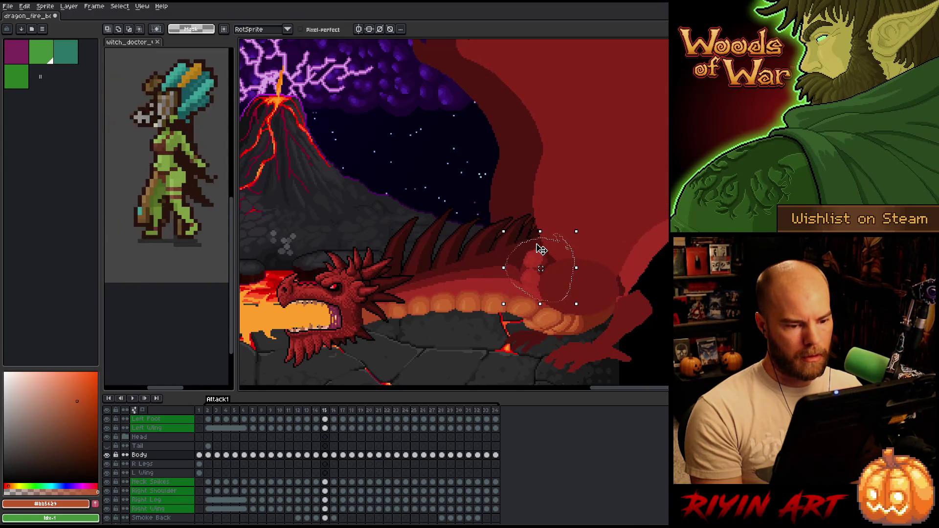
pyautogui.press('.')
pyautogui.press(',')
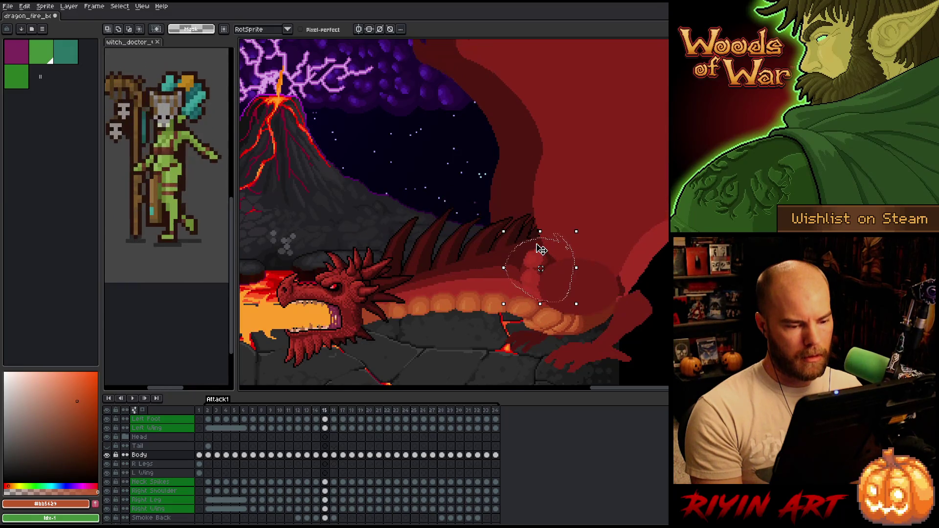
pyautogui.press('.')
pyautogui.press(',')
pyautogui.press('.')
pyautogui.press(',')
pyautogui.press('.')
pyautogui.press(',')
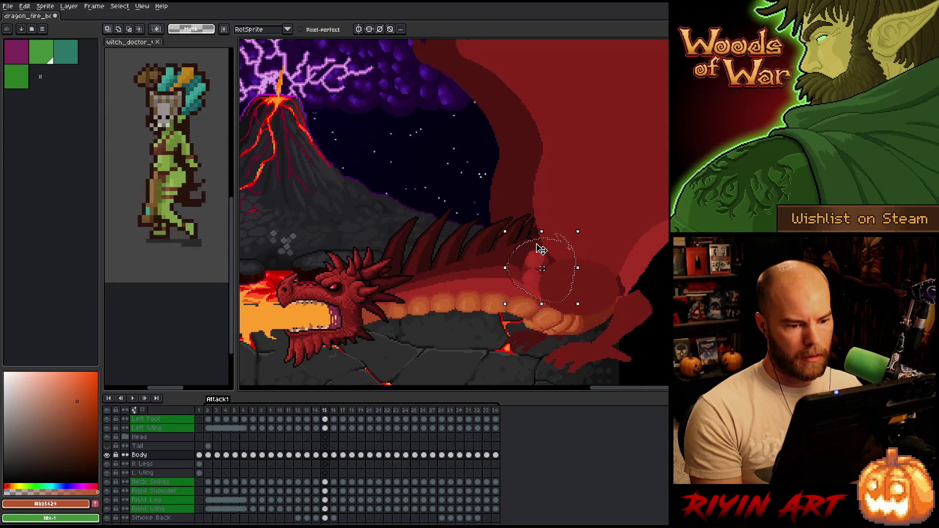
pyautogui.press(',')
pyautogui.press('.')
pyautogui.press(',')
pyautogui.press('.')
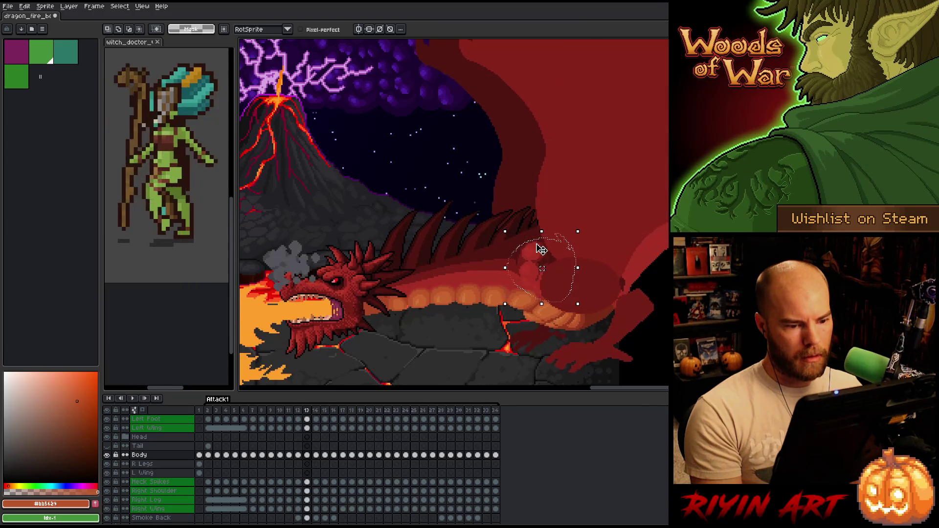
pyautogui.press('Return')
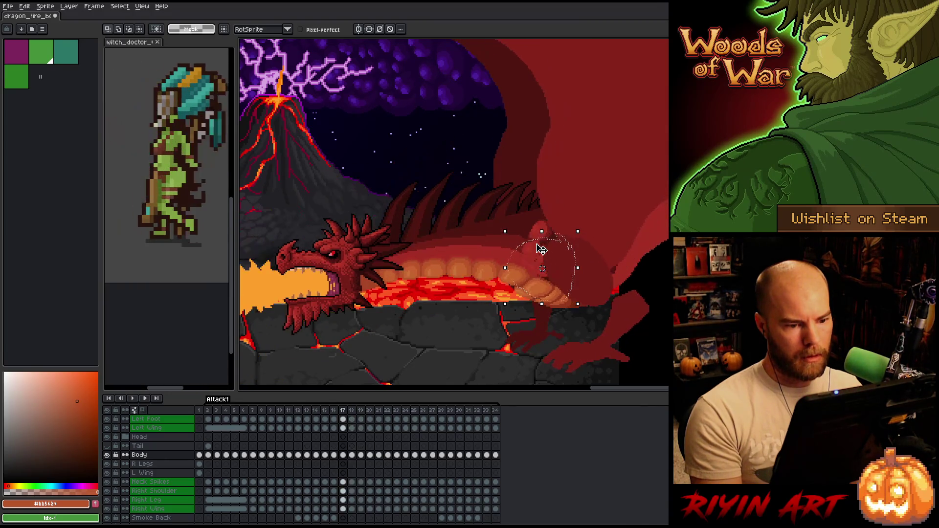
pyautogui.press('Return')
pyautogui.press(',')
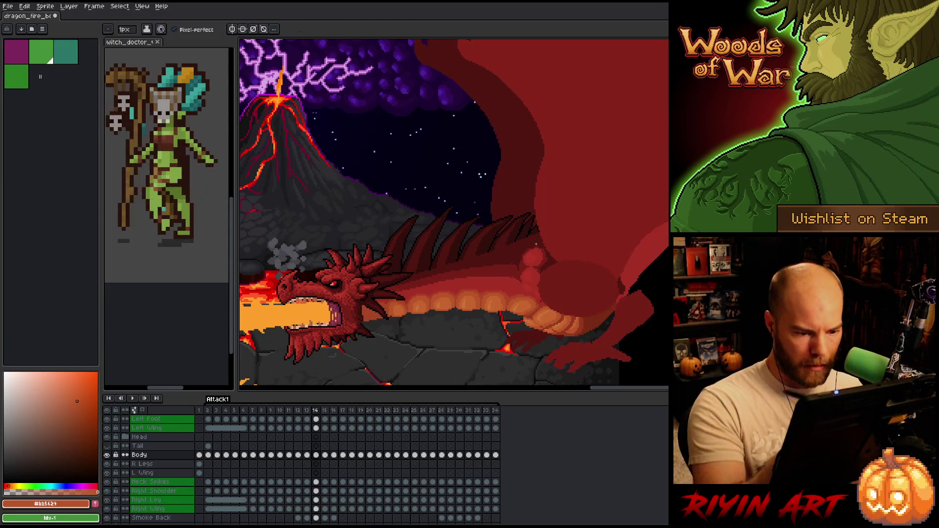
# Sample several reds from the dragon, settling on the dark body red as the drawing colour
pyautogui.keyDown('alt'); pyautogui.click(536, 244); pyautogui.keyUp('alt')
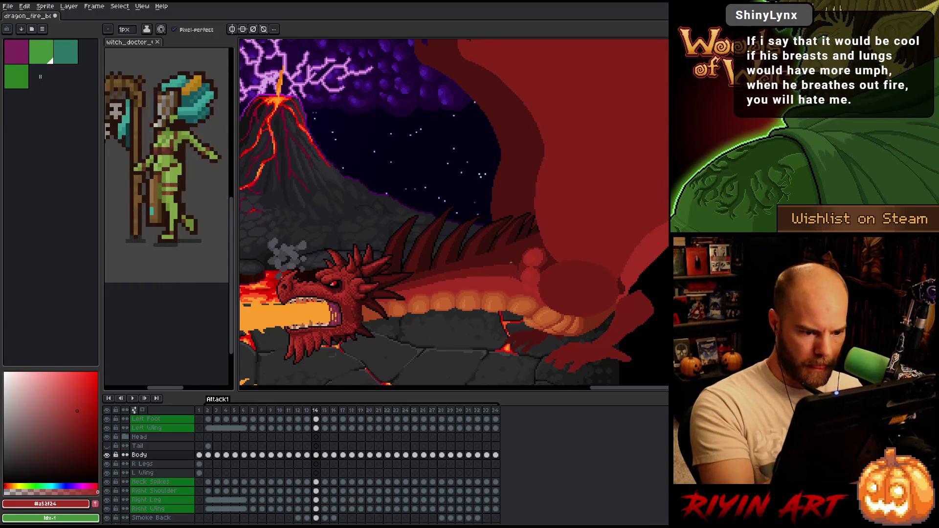
pyautogui.keyDown('alt'); pyautogui.click(514, 255); pyautogui.keyUp('alt')
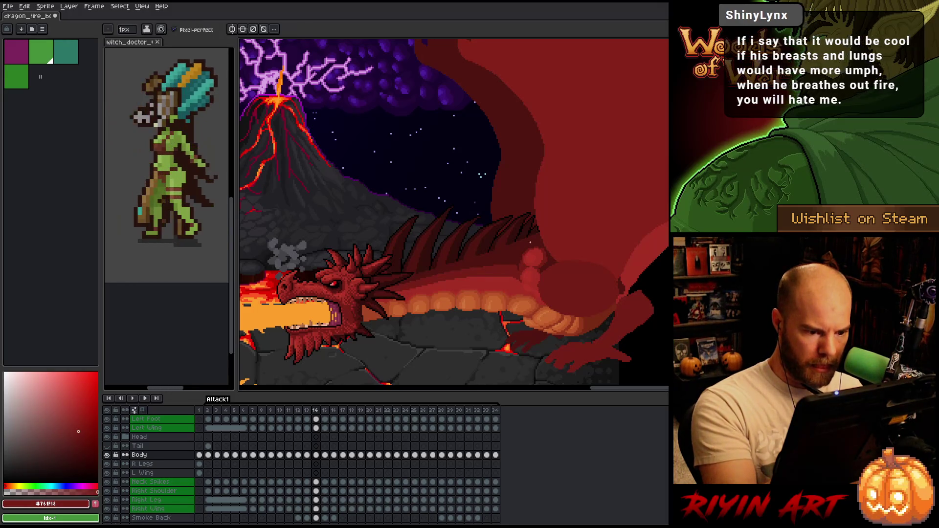
pyautogui.press('Right')
pyautogui.press('Left')
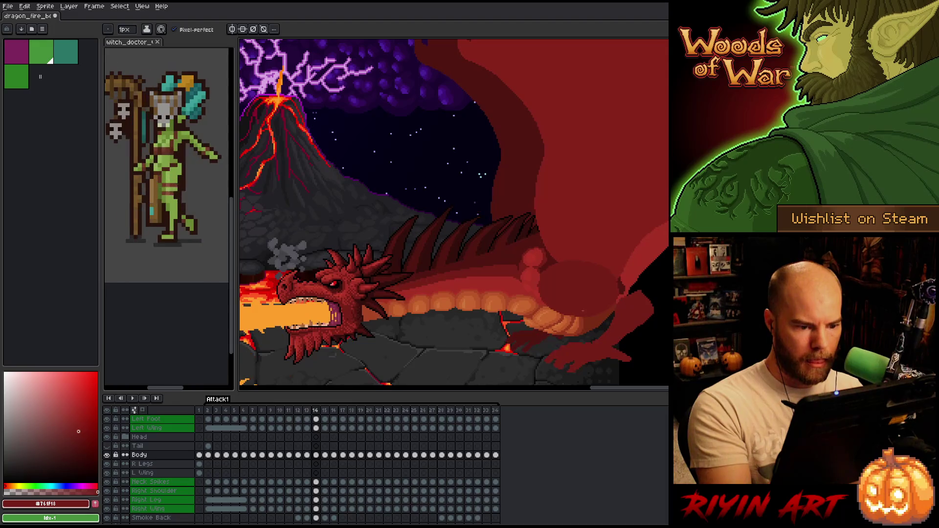
pyautogui.press('Right')
pyautogui.keyDown('alt'); pyautogui.click(511, 280); pyautogui.keyUp('alt')
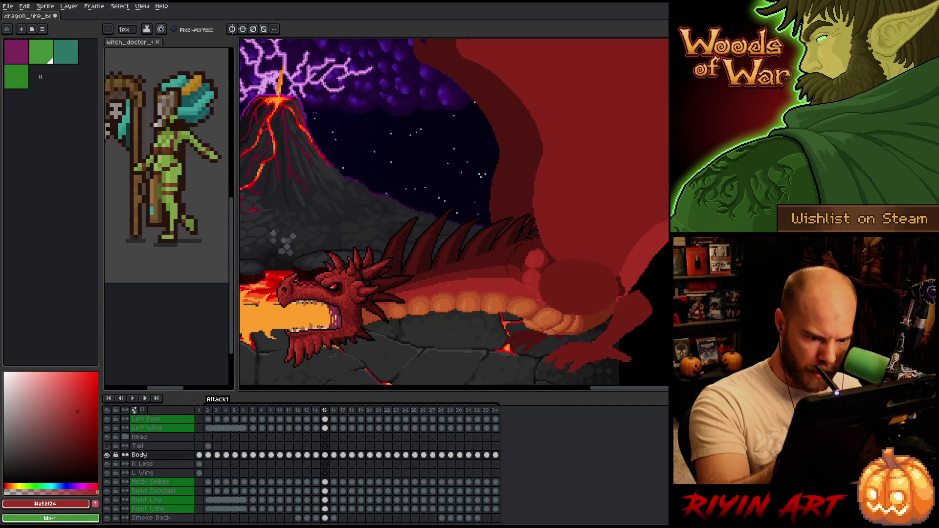
pyautogui.keyDown('alt'); pyautogui.click(573, 313); pyautogui.keyUp('alt')
pyautogui.keyDown('alt'); pyautogui.click(509, 277); pyautogui.keyUp('alt')
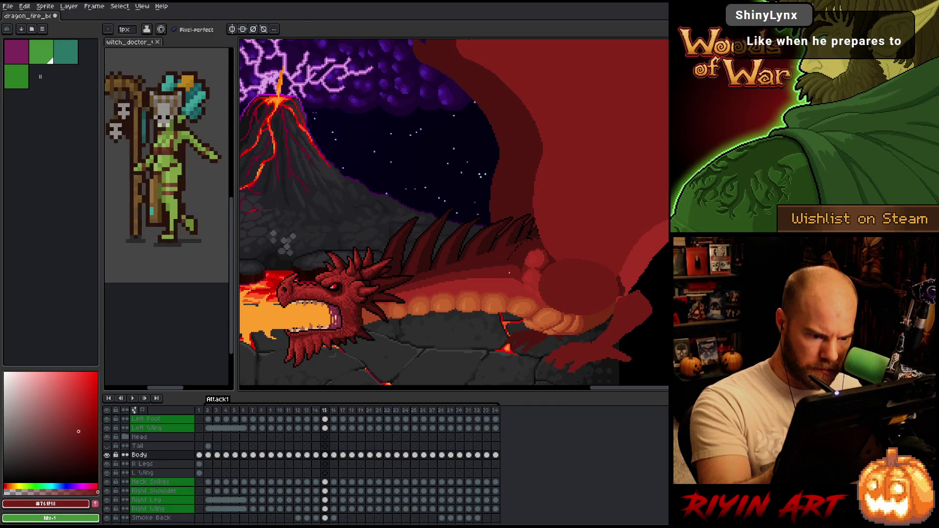
pyautogui.keyDown('alt'); pyautogui.click(540, 238); pyautogui.keyUp('alt')
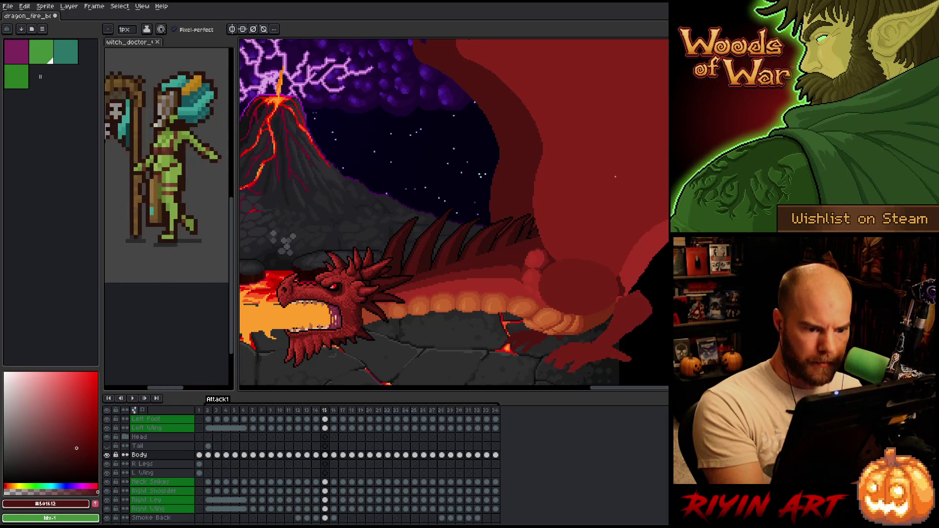
# Play the fire-breath animation, stop on frame 23, and start lassoing the foreleg
pyautogui.press('Return')
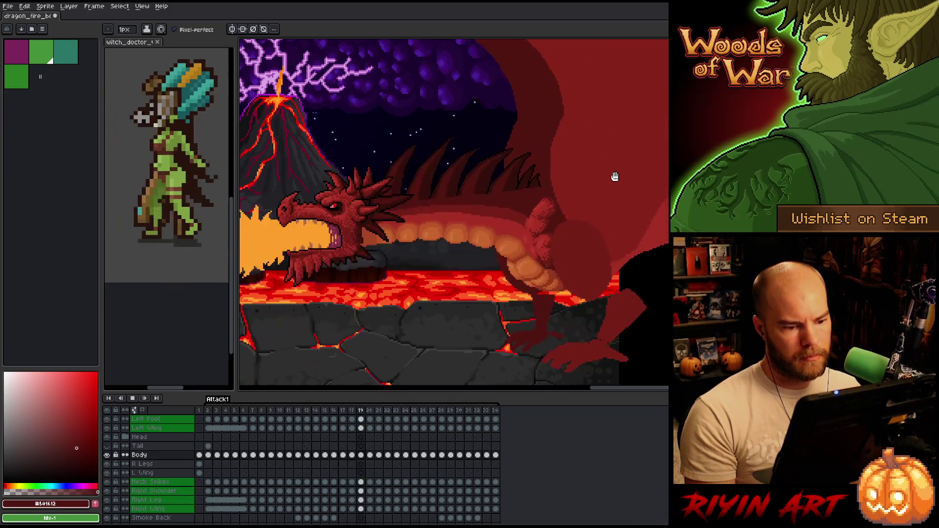
pyautogui.press('Return')
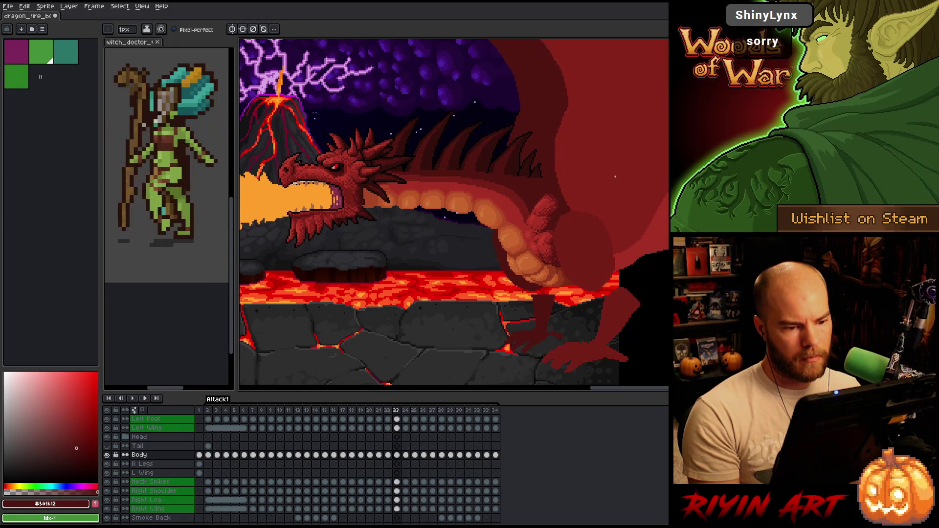
pyautogui.press('q')
pyautogui.moveTo(548, 180)
pyautogui.mouseDown()
pyautogui.moveTo(567, 240)
pyautogui.moveTo(559, 267)
pyautogui.moveTo(530, 220)
pyautogui.moveTo(550, 182)
pyautogui.mouseUp()
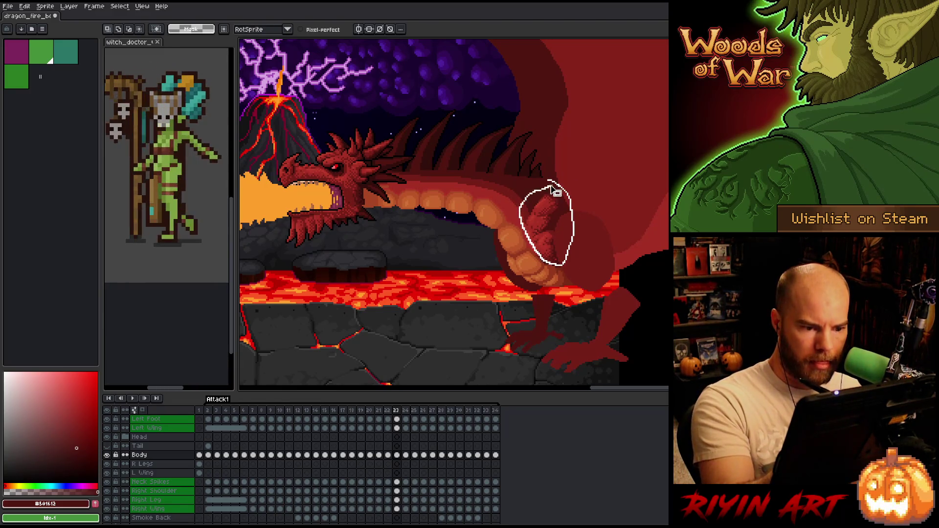
# Flip between frames 24 and 25 to compare the foreleg pose
pyautogui.press('.')
pyautogui.press(',')
pyautogui.press('.')
pyautogui.press(',')
pyautogui.press('.')
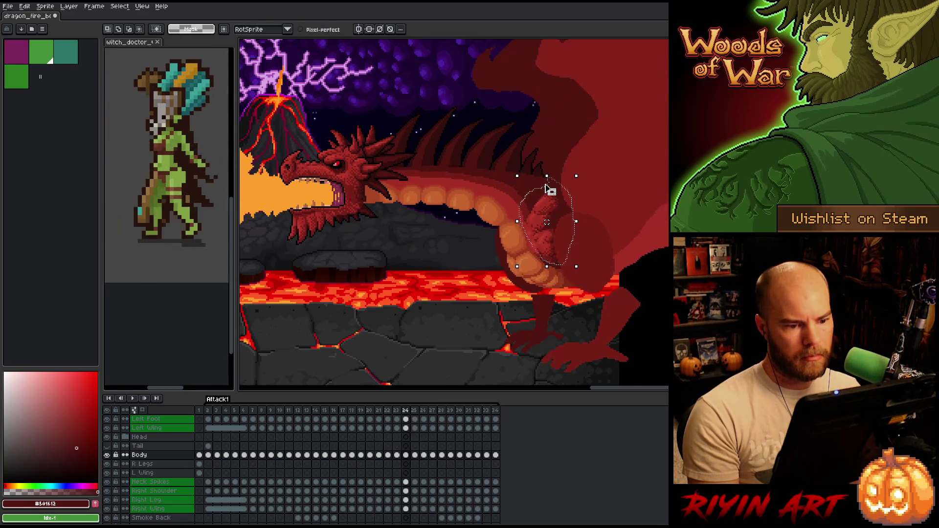
pyautogui.press('.')
pyautogui.press(',')
pyautogui.press('.')
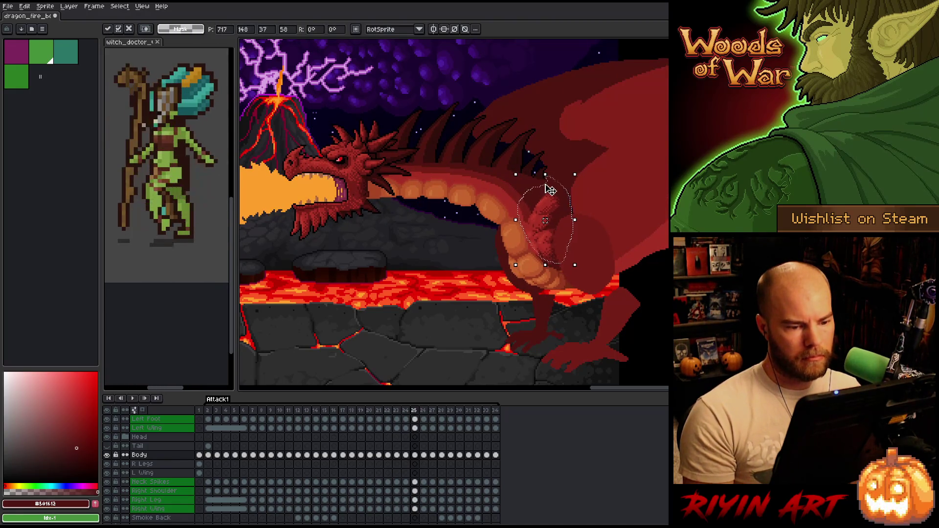
# Step between frames 25 and 26, then back to frame 21 and forward to 22
pyautogui.press(',')
pyautogui.press('.')
pyautogui.press('.')
pyautogui.press(',')
pyautogui.press(',')
pyautogui.press('.')
pyautogui.press('.')
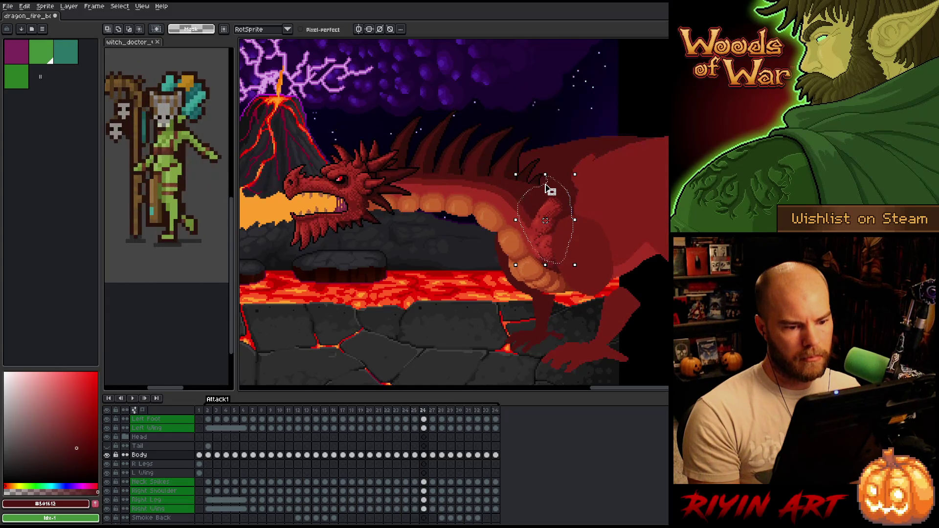
pyautogui.press(',')
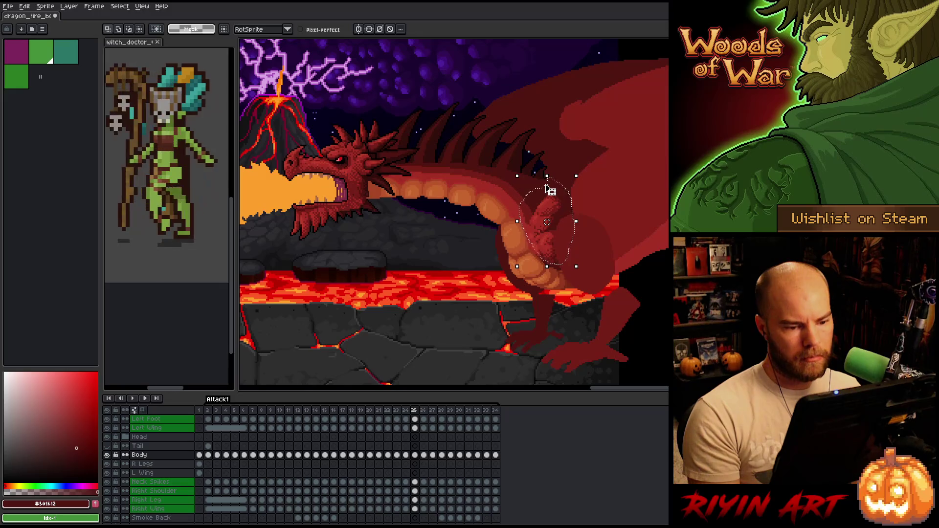
pyautogui.press(',')
pyautogui.press(',')
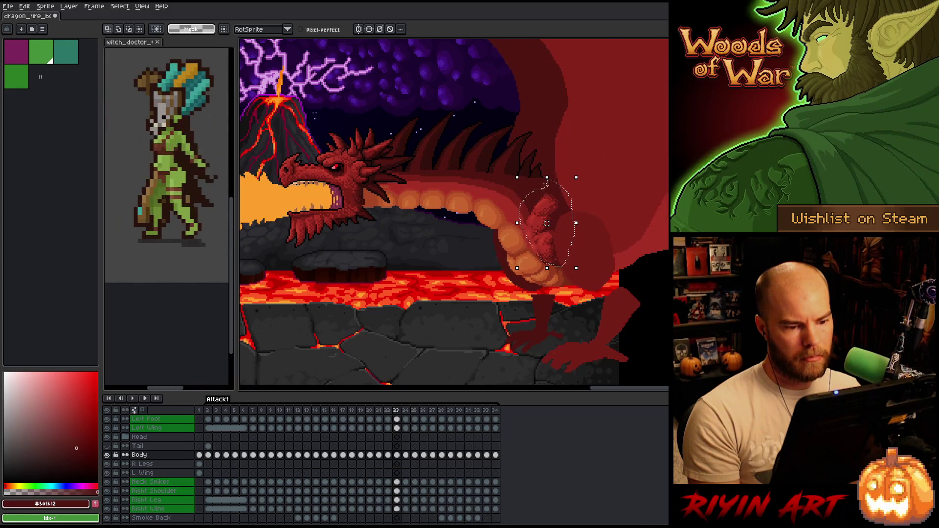
pyautogui.press(',')
pyautogui.press(',')
pyautogui.press('.')
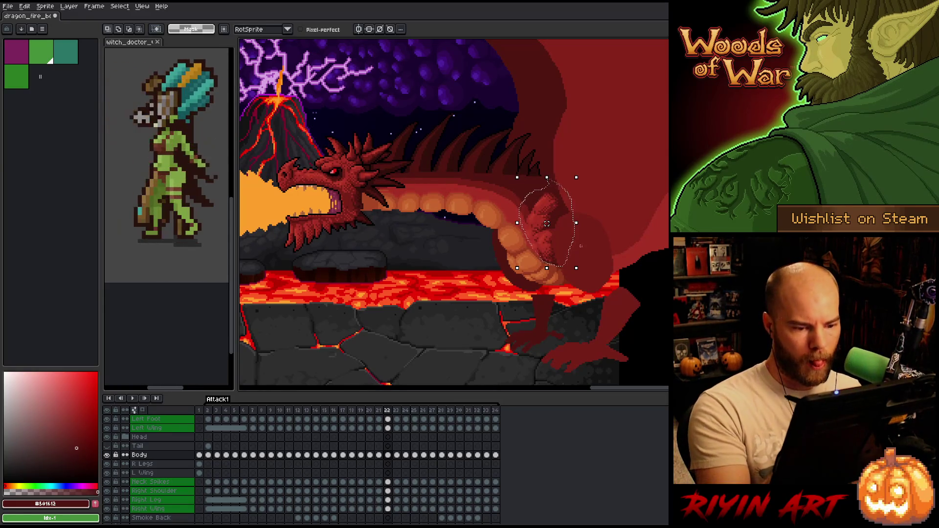
# Reselect the foreleg more tightly and transform it, moving on to frame 23
pyautogui.moveTo(551, 257); pyautogui.dragTo(551, 258)
pyautogui.hotkey('ctrl', 't')
pyautogui.press('Right')
pyautogui.press('Left')
pyautogui.press('Right')
pyautogui.press('Right')
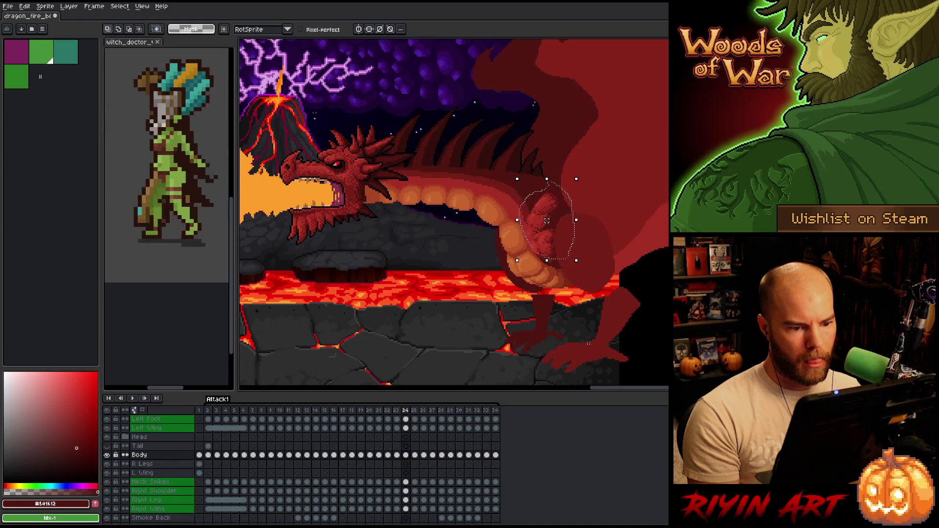
pyautogui.press('Left')
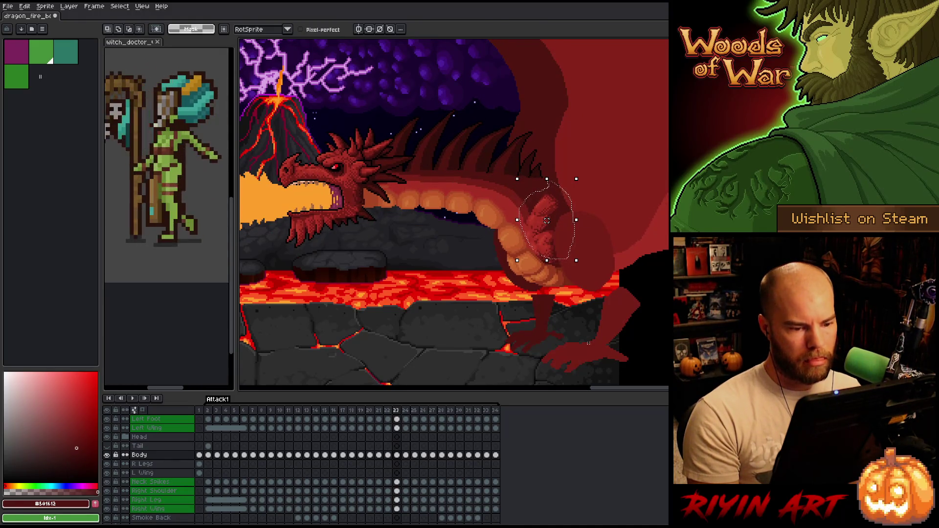
# Nudge the foreleg up a few pixels and one right, reviewing frames 21 to 24
pyautogui.press('Up')
pyautogui.press('Right')
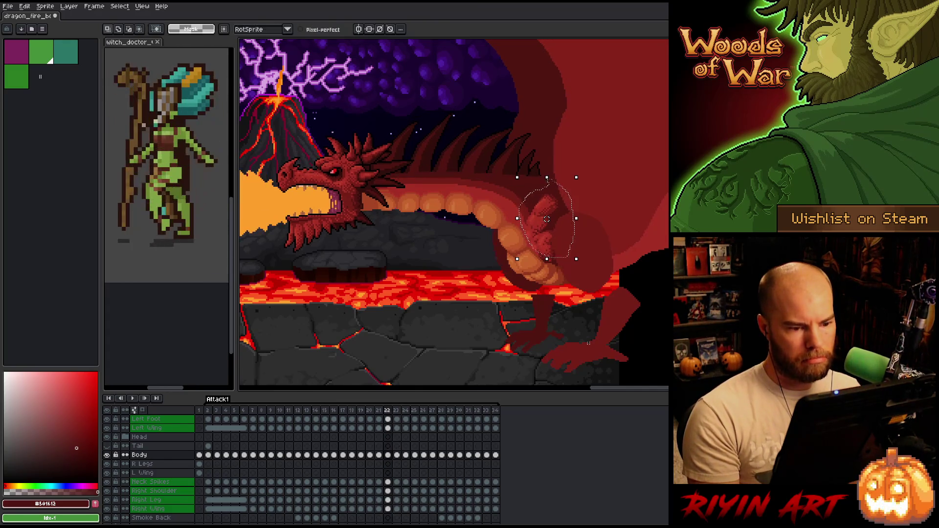
pyautogui.press('Left')
pyautogui.press('Right')
pyautogui.press('Right')
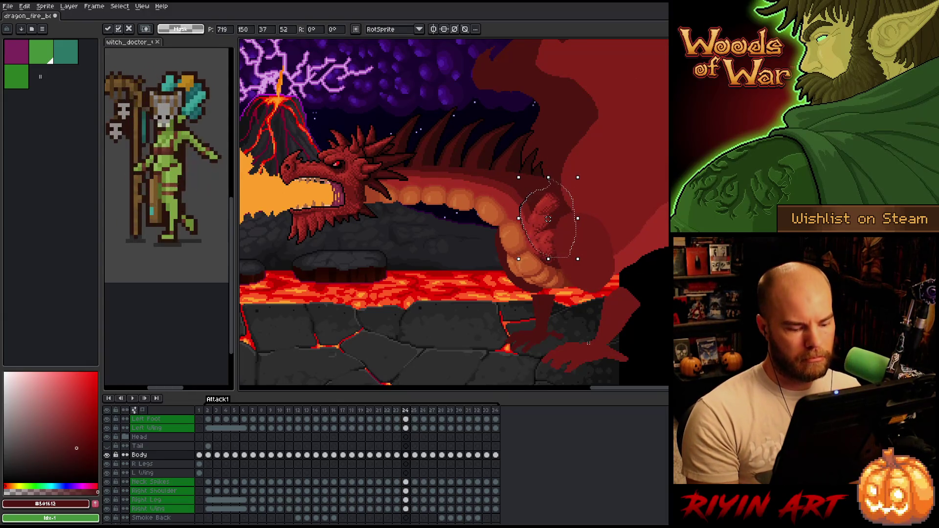
pyautogui.press('Left')
pyautogui.press('Left')
pyautogui.press('Left')
pyautogui.press('Right')
pyautogui.press('Right')
pyautogui.press('Right')
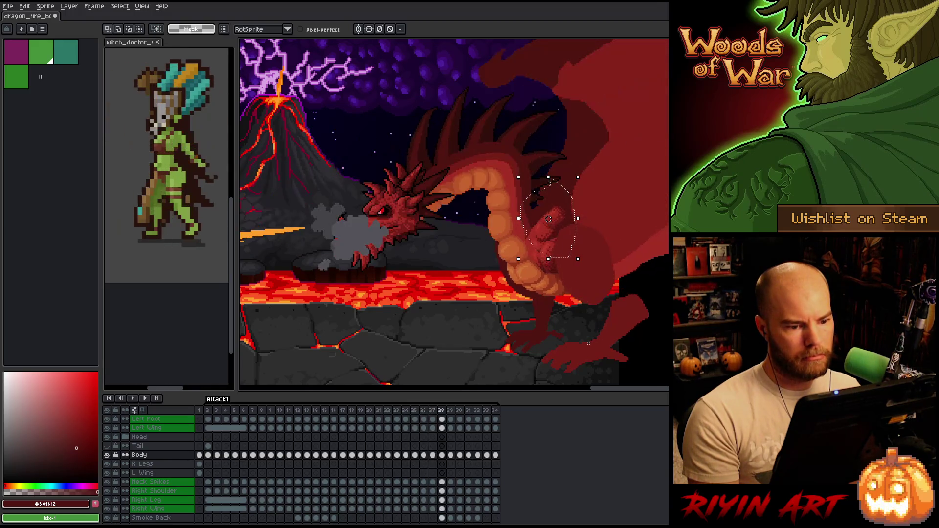
pyautogui.press('Left')
pyautogui.press('Left')
pyautogui.press('Left')
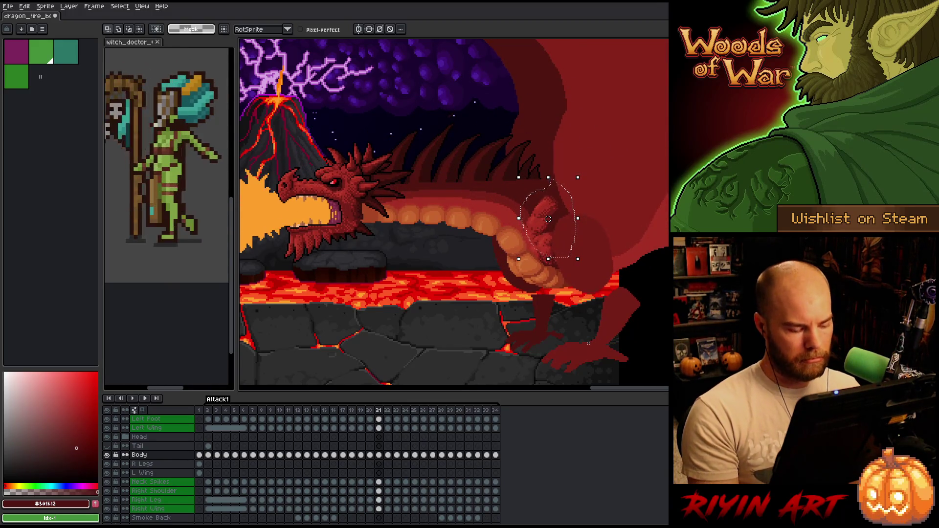
pyautogui.press('Right')
pyautogui.press('Right')
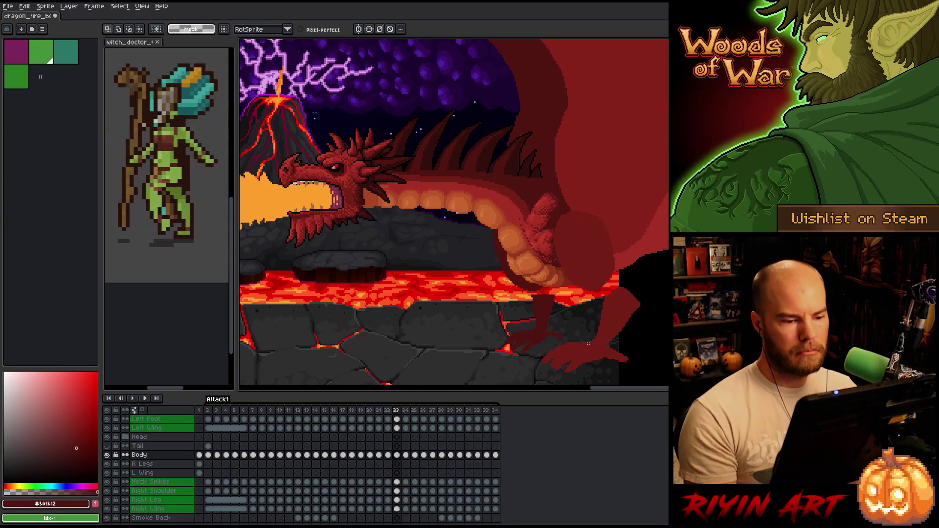
# Eyedrop the foreleg's mid red, then return to the 1px pencil
pyautogui.press('i')
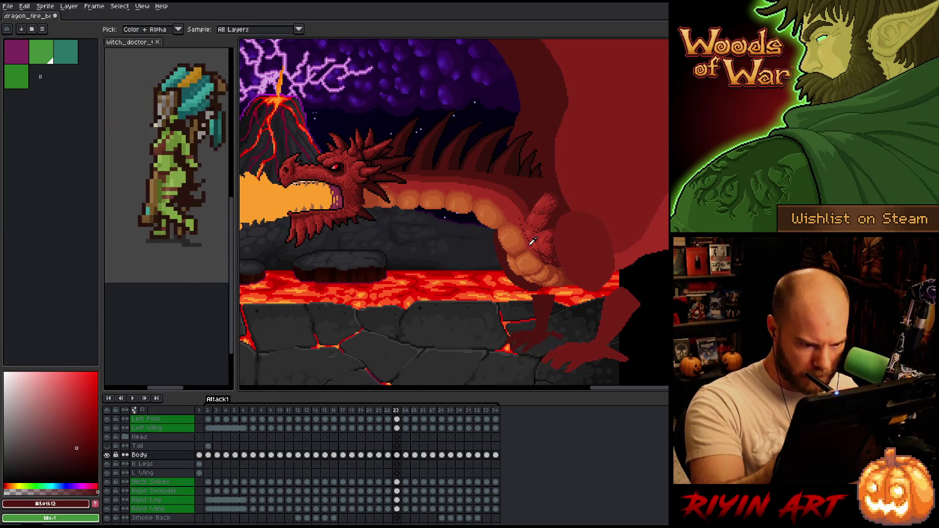
pyautogui.keyDown('alt'); pyautogui.click(533, 241); pyautogui.keyUp('alt')
pyautogui.press('m')
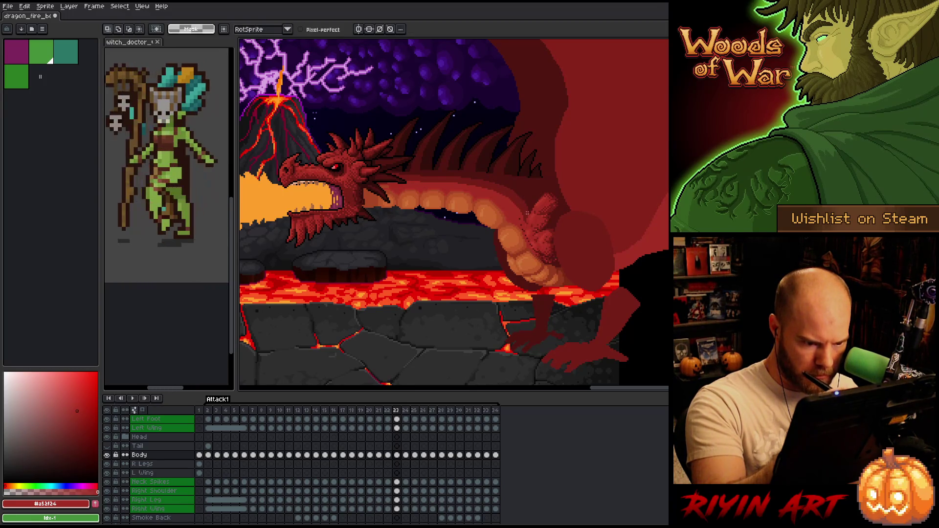
pyautogui.press('b')
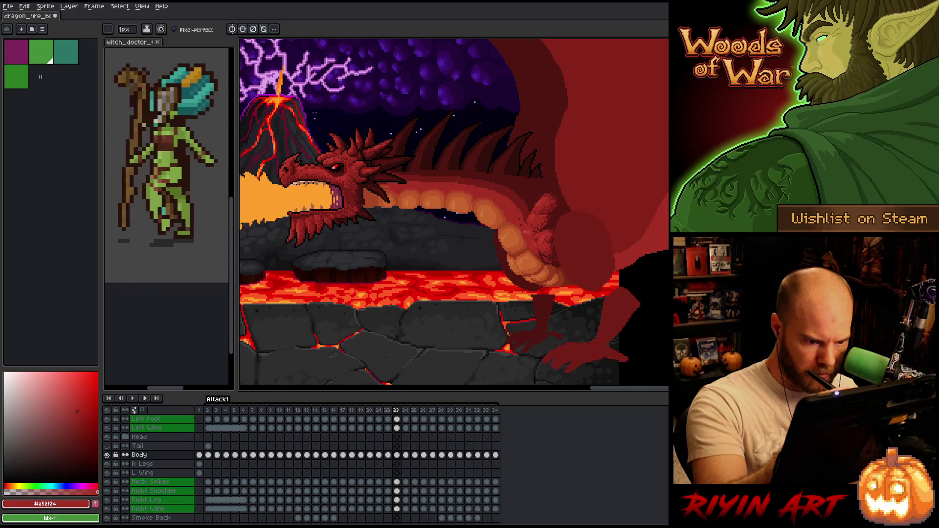
# Pick the deeper red #761f18 and step back to frame 22
pyautogui.keyDown('alt'); pyautogui.click(540, 249); pyautogui.keyUp('alt')
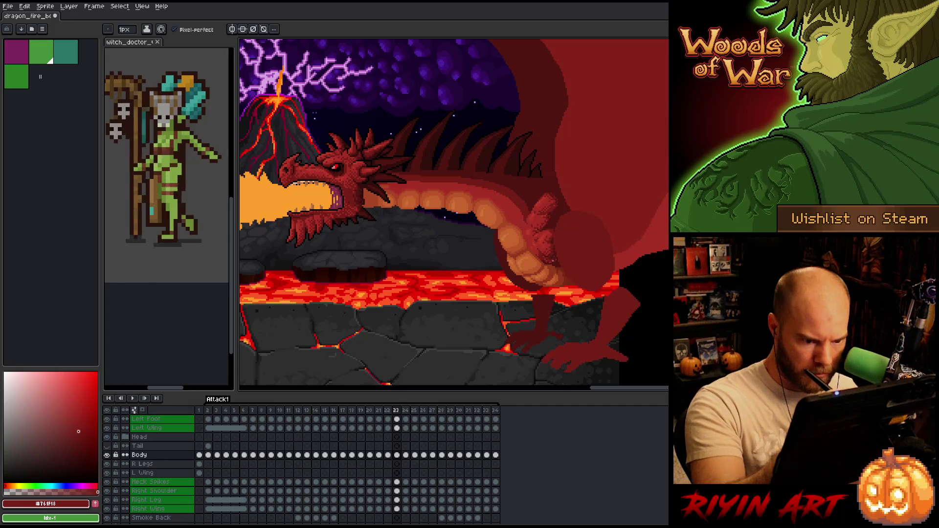
pyautogui.scroll(5, 542, 259)
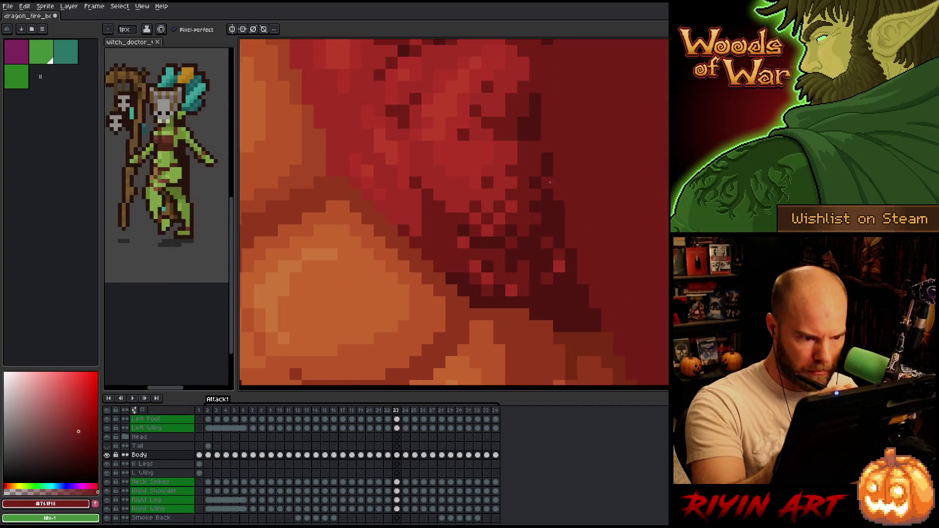
pyautogui.scroll(-5, 550, 183)
pyautogui.press('Left')
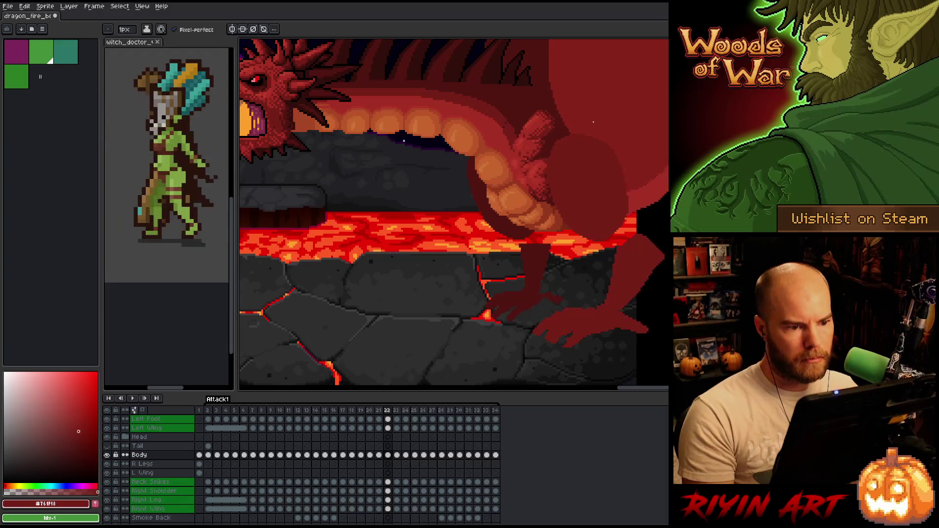
pyautogui.scroll(5, 505, 131)
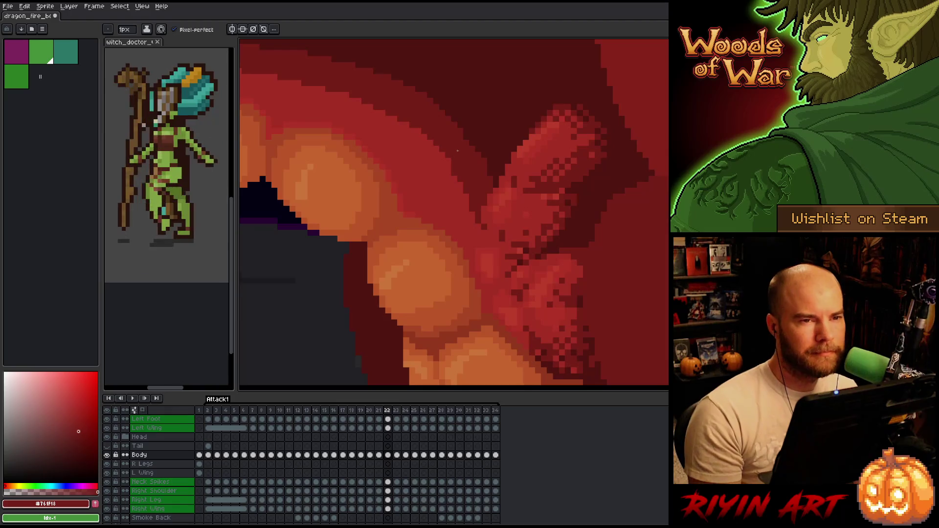
pyautogui.scroll(-1, 456, 134)
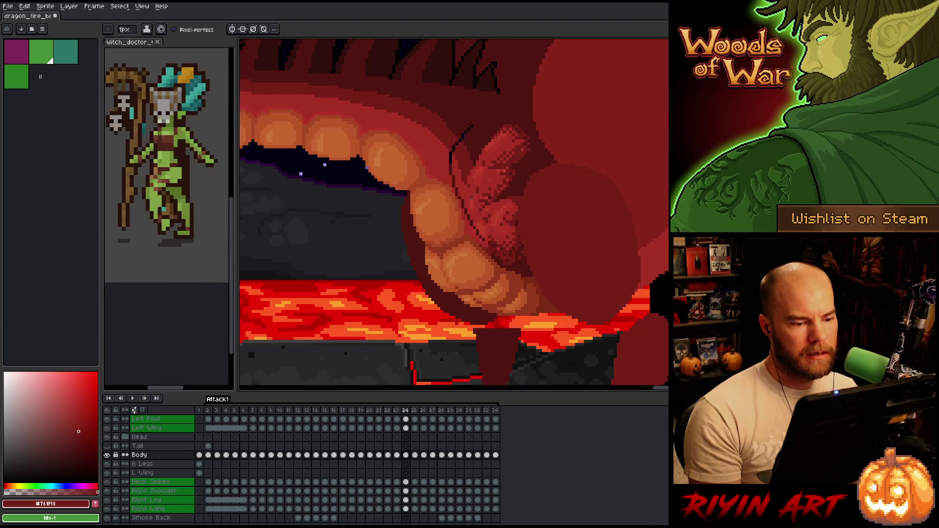
pyautogui.scroll(2, 471, 198)
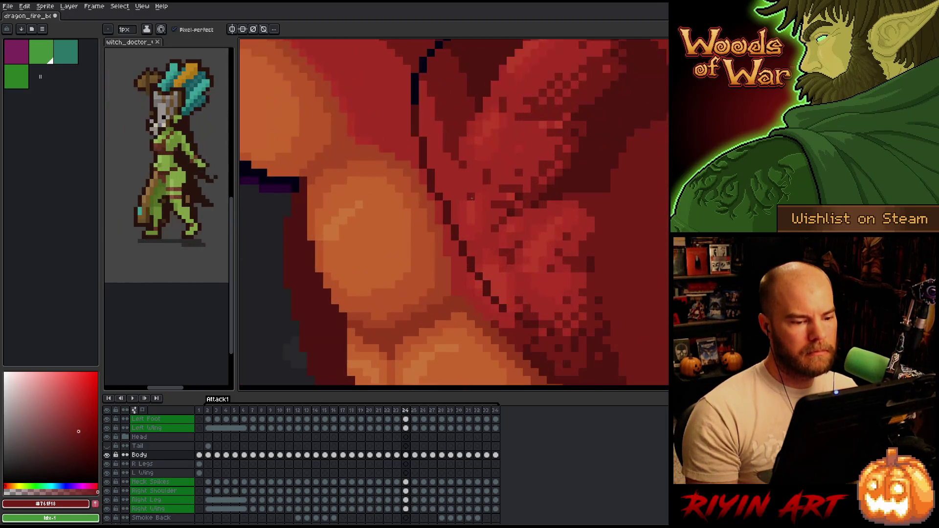
# Sample reds #b13327, #a52f24 and darker belly shades, then step between frames
pyautogui.keyDown('alt'); pyautogui.click(507, 306); pyautogui.keyUp('alt')
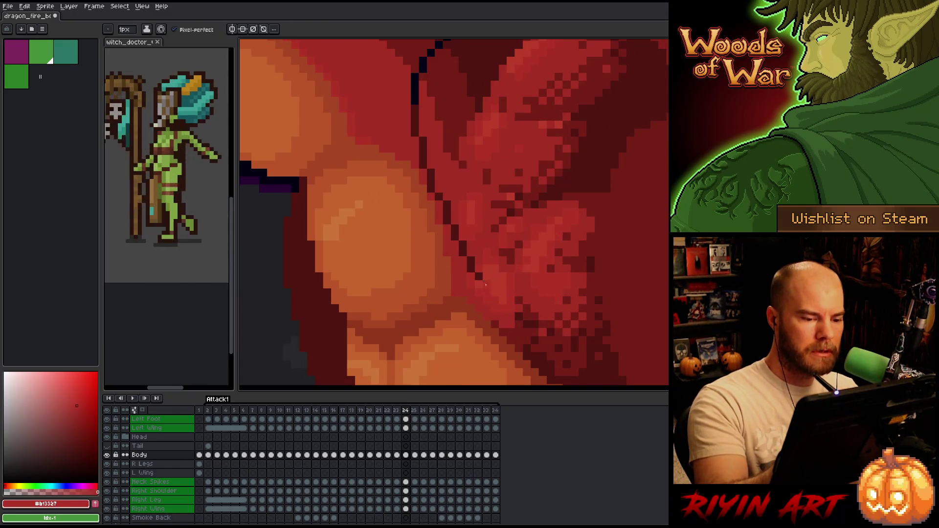
pyautogui.keyDown('alt'); pyautogui.click(471, 257); pyautogui.keyUp('alt')
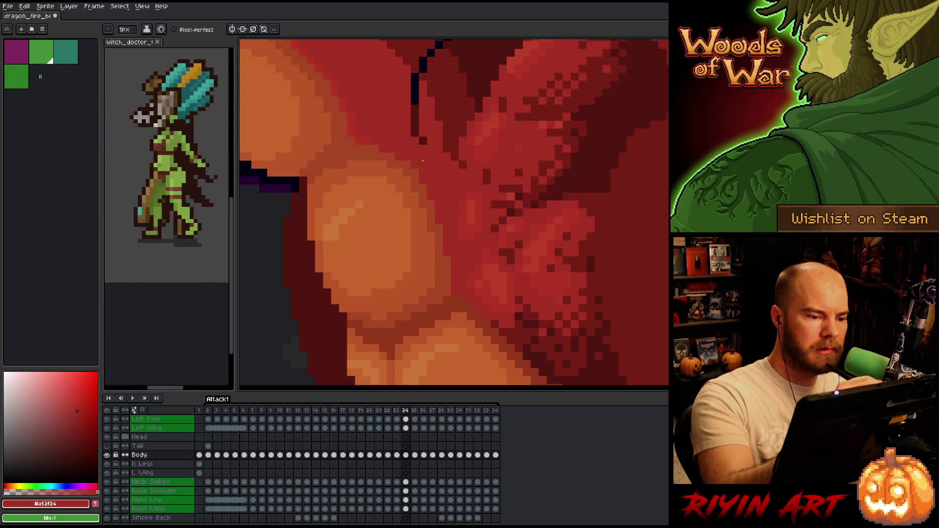
pyautogui.moveTo(414, 80)
pyautogui.mouseDown()
pyautogui.moveTo(442, 191)
pyautogui.moveTo(477, 226)
pyautogui.mouseUp()
pyautogui.keyDown('alt'); pyautogui.click(478, 226); pyautogui.keyUp('alt')
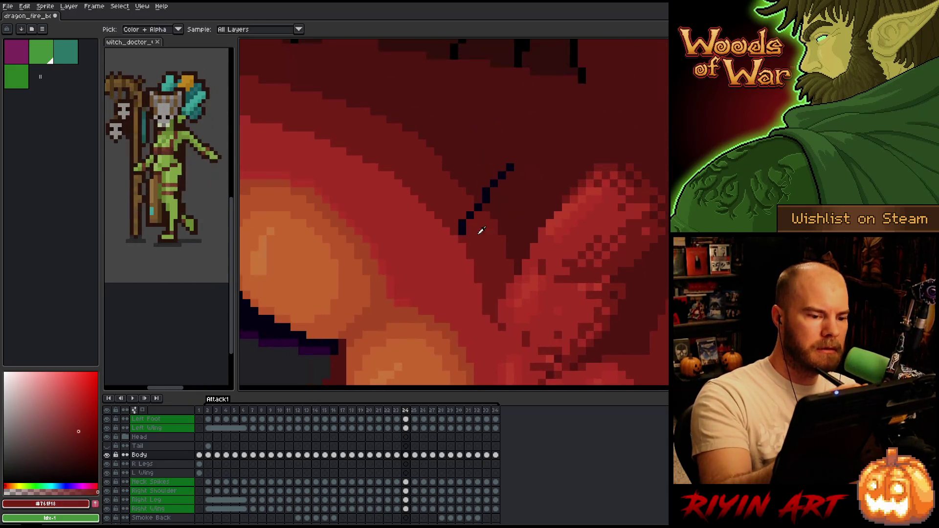
pyautogui.keyDown('alt'); pyautogui.click(491, 181); pyautogui.keyUp('alt')
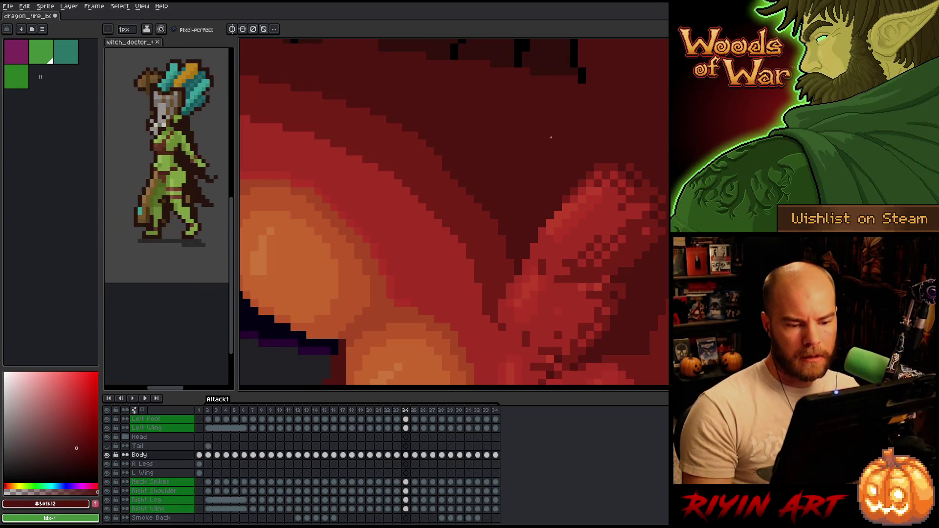
pyautogui.scroll(-4, 551, 138)
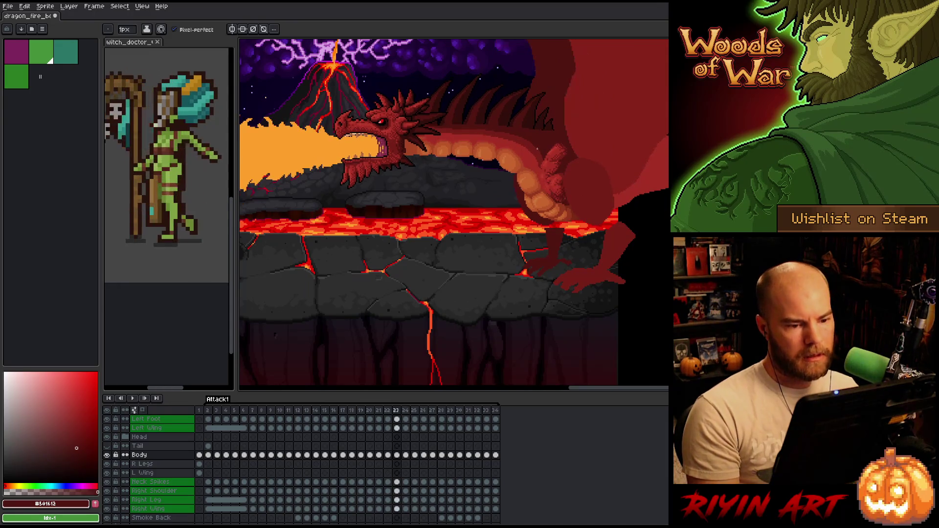
pyautogui.scroll(4, 540, 157)
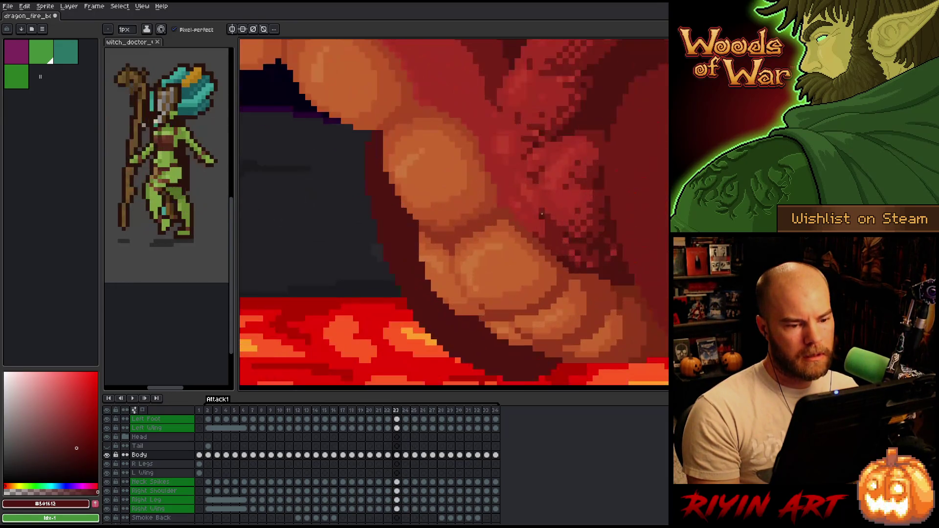
pyautogui.keyDown('alt'); pyautogui.click(567, 248); pyautogui.keyUp('alt')
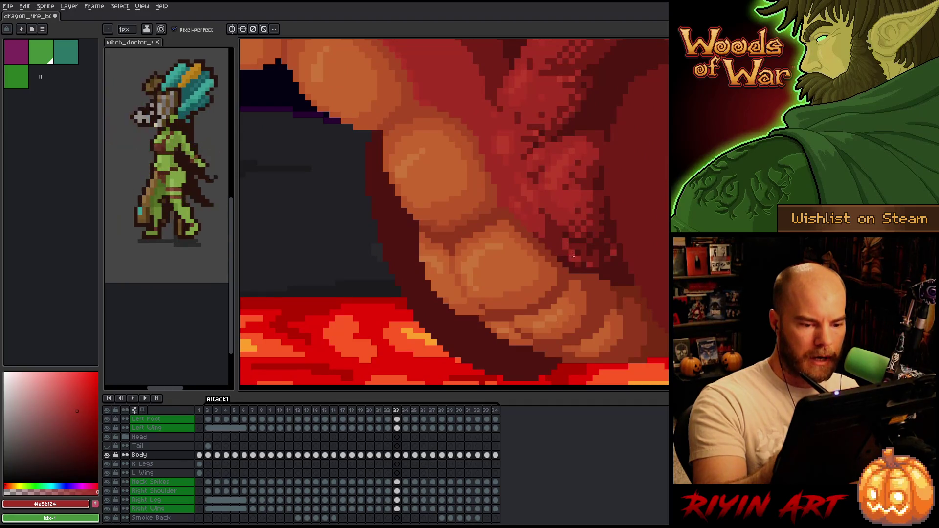
pyautogui.keyDown('alt'); pyautogui.click(565, 241); pyautogui.keyUp('alt')
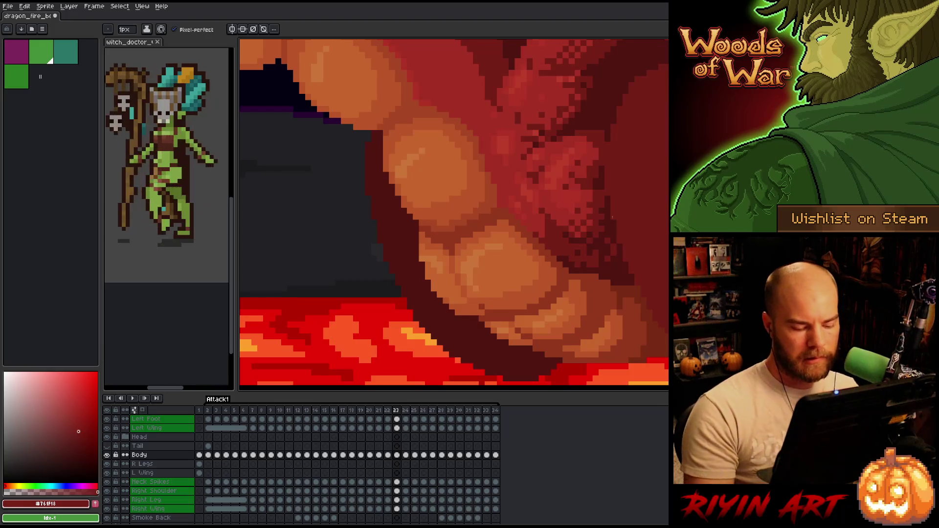
pyautogui.press(',')
pyautogui.scroll(-5, 612, 217)
pyautogui.press('.')
pyautogui.press('.')
pyautogui.press('.')
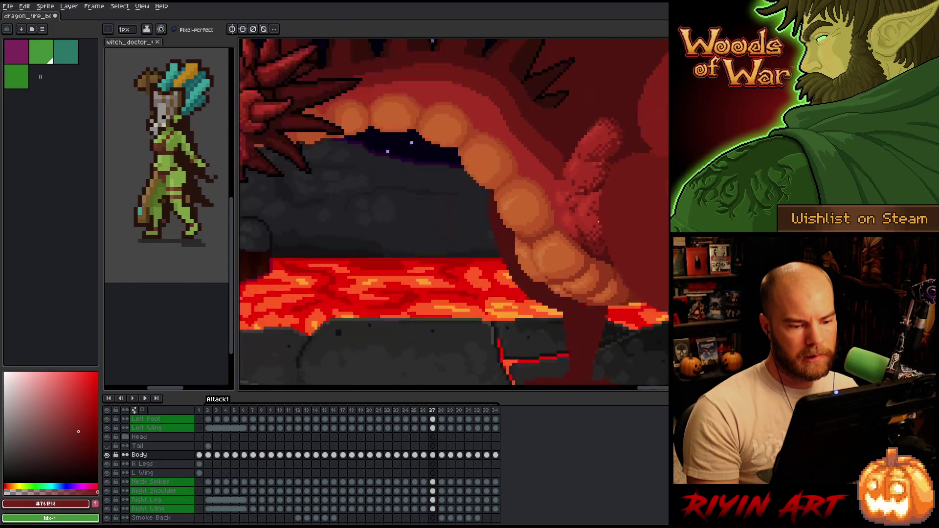
# Advance to the last frames, then play and stop the animation to inspect the fire breath
pyautogui.press('.')
pyautogui.press('.')
pyautogui.press('.')
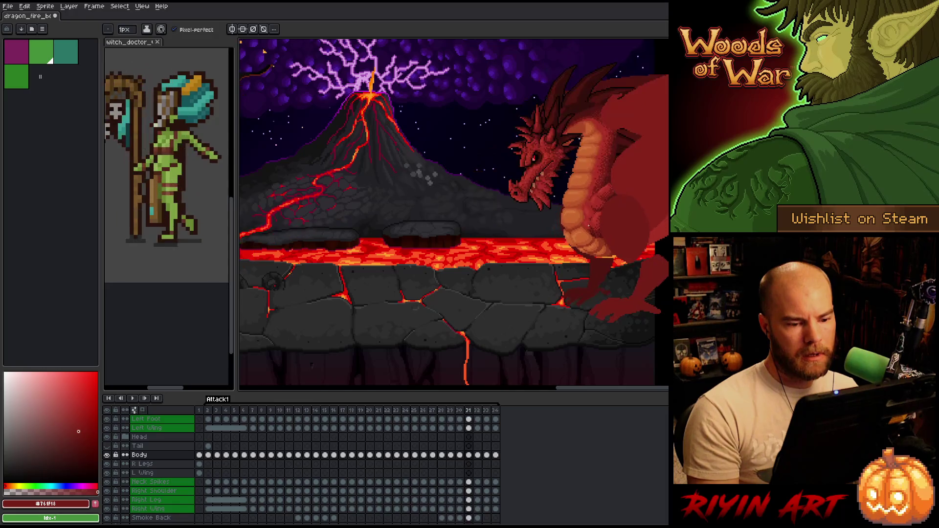
pyautogui.press('Return')
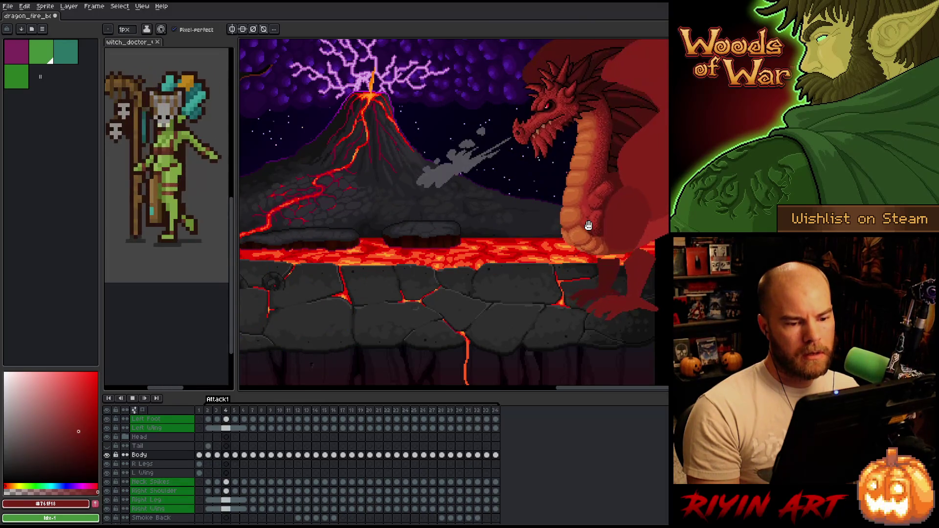
pyautogui.press('Return')
pyautogui.scroll(3, 592, 234)
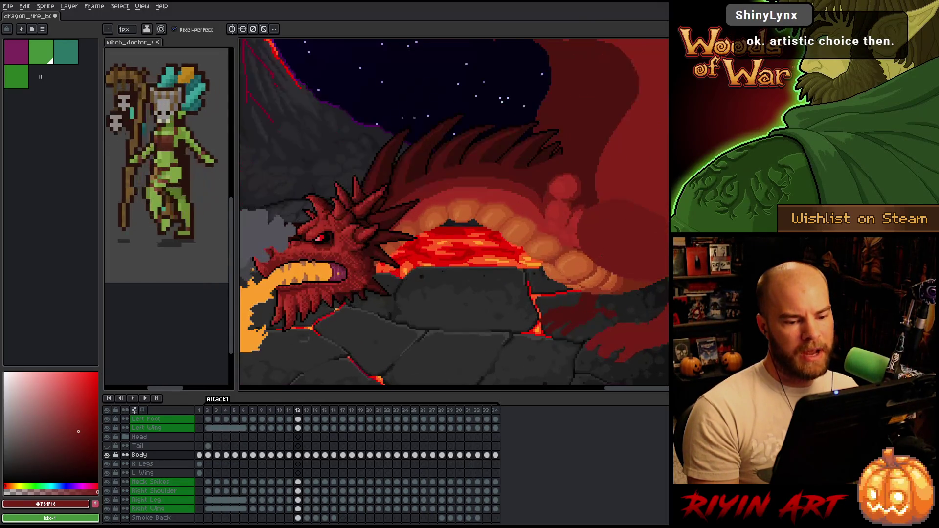
pyautogui.scroll(-3, 600, 255)
pyautogui.scroll(3, 492, 268)
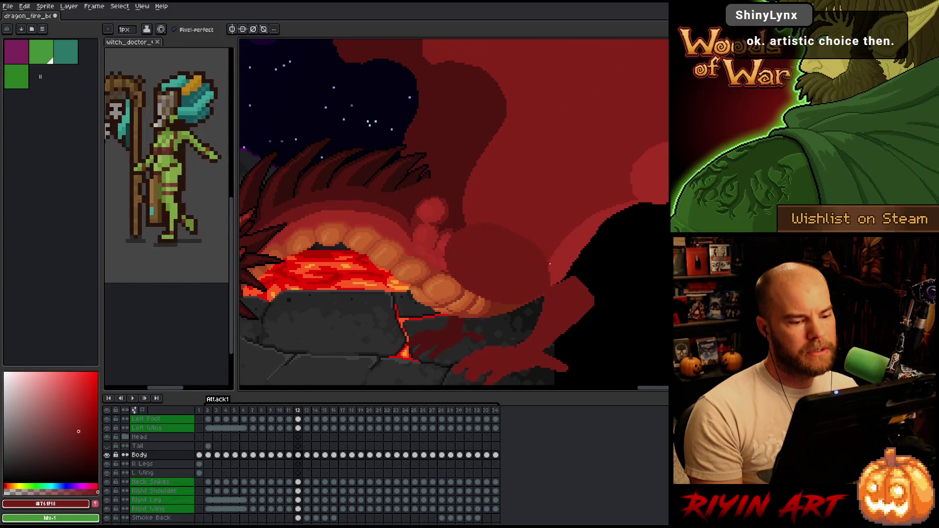
# Jump to frame 2, mark frames 3 to 9 as a range, then clear it
pyautogui.click(211, 412)
pyautogui.moveTo(222, 415)
pyautogui.mouseDown()
pyautogui.moveTo(313, 419)
pyautogui.moveTo(244, 419)
pyautogui.moveTo(313, 419)
pyautogui.moveTo(254, 419)
pyautogui.moveTo(313, 419)
pyautogui.moveTo(289, 419)
pyautogui.moveTo(261, 403)
pyautogui.moveTo(321, 397)
pyautogui.moveTo(246, 394)
pyautogui.mouseUp()
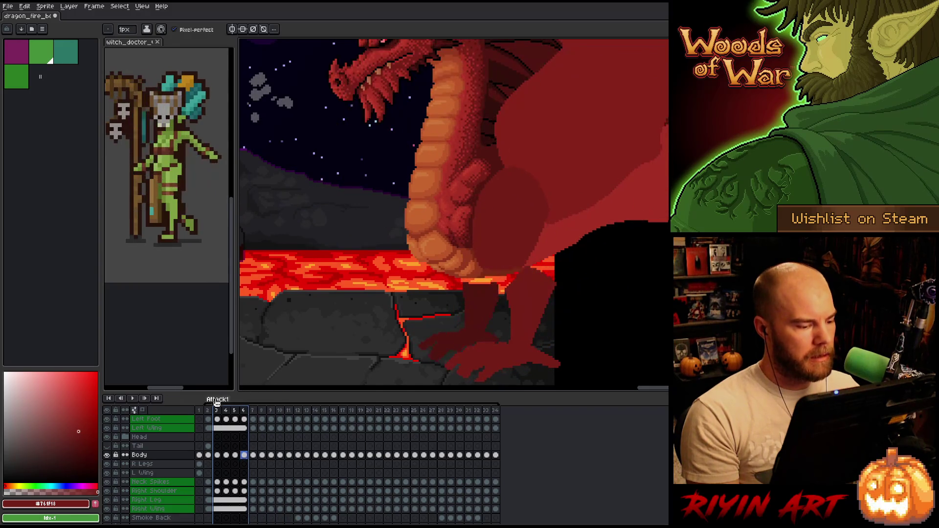
pyautogui.click(214, 409)
# Replay the whole fire-breath animation, zooming out and back in to watch the motion
pyautogui.press('Return')
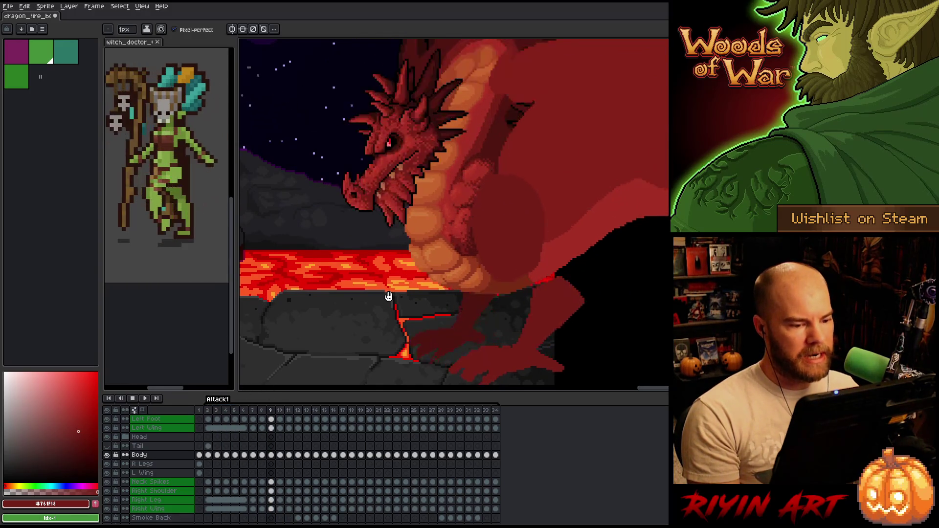
pyautogui.scroll(-4, 389, 296)
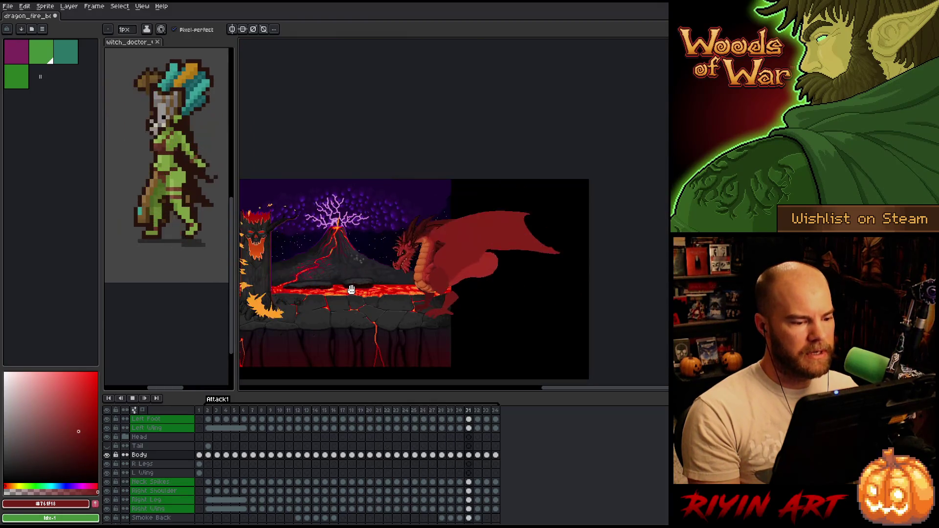
pyautogui.scroll(2, 371, 278)
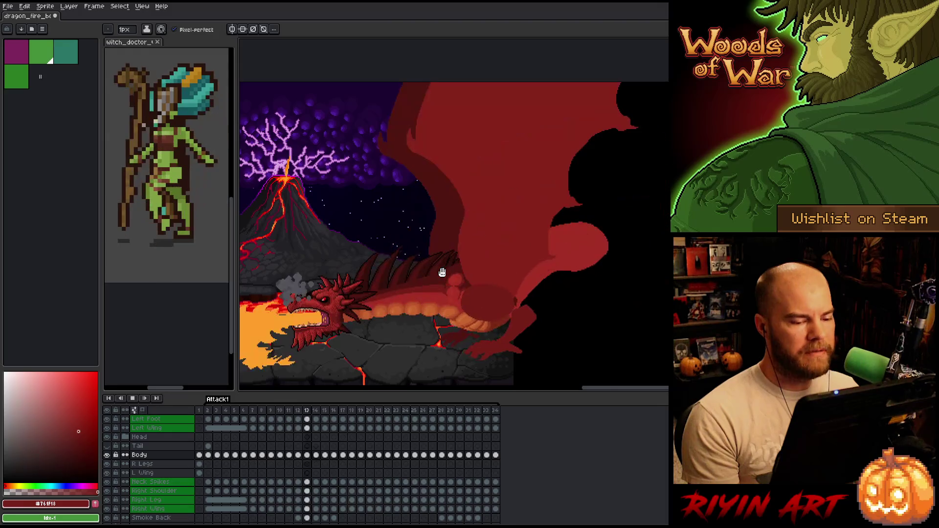
# Draw a rectangular selection over the dragon's shoulder, recenter the view, and start playback
pyautogui.press('m')
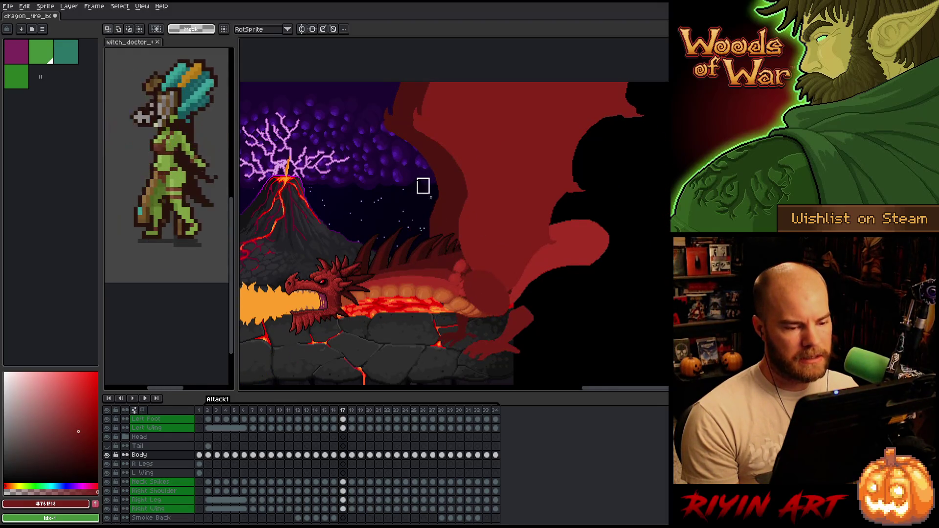
pyautogui.moveTo(417, 175); pyautogui.dragTo(578, 323)
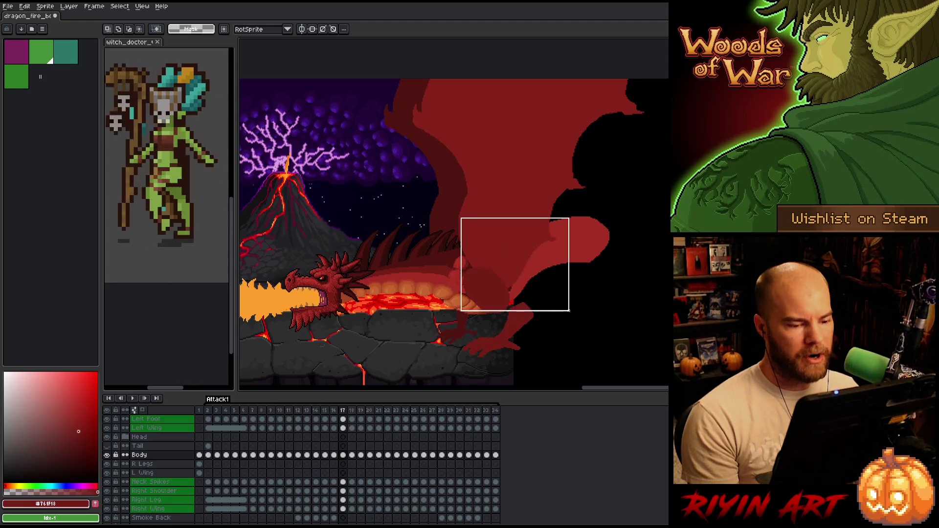
pyautogui.moveTo(438, 291); pyautogui.dragTo(566, 321)
pyautogui.scroll(2, 588, 342)
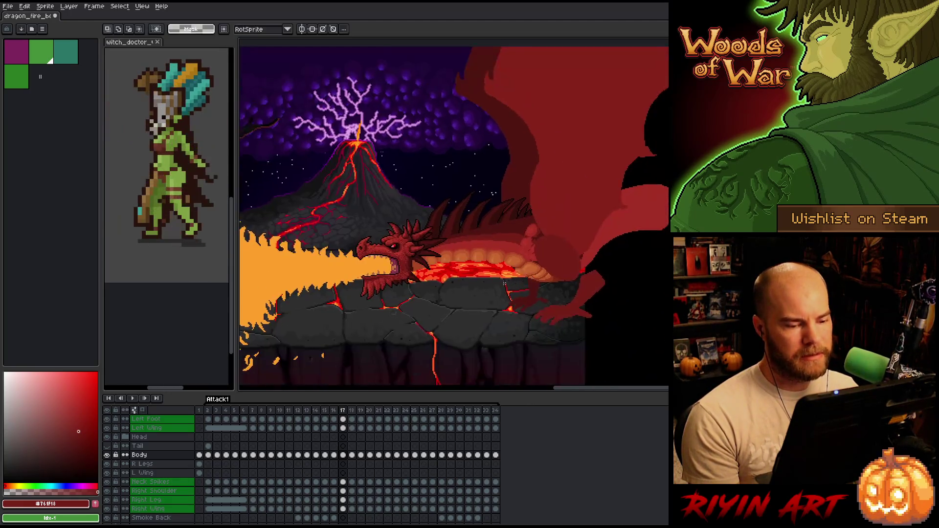
pyautogui.press('Return')
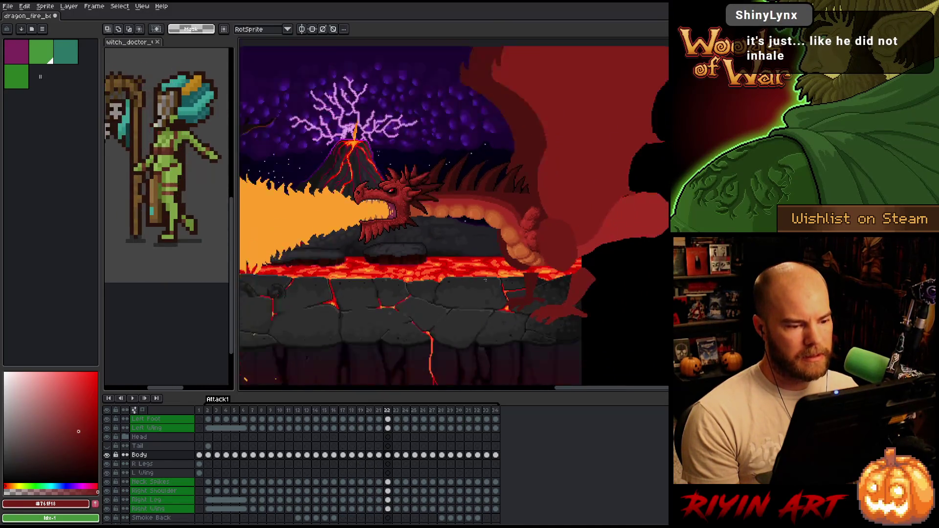
pyautogui.scroll(-2, 504, 282)
pyautogui.scroll(2, 503, 282)
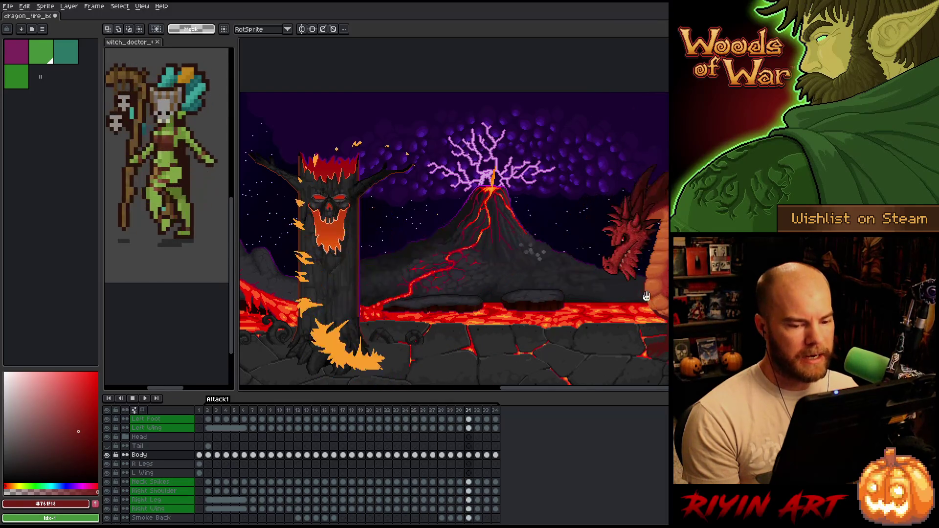
# Pan to the burning tree and the sprite's right edge, then replay the animation
pyautogui.moveTo(454, 235); pyautogui.dragTo(401, 215)
pyautogui.moveTo(673, 295)
pyautogui.mouseDown()
pyautogui.moveTo(614, 295)
pyautogui.moveTo(623, 296)
pyautogui.mouseUp()
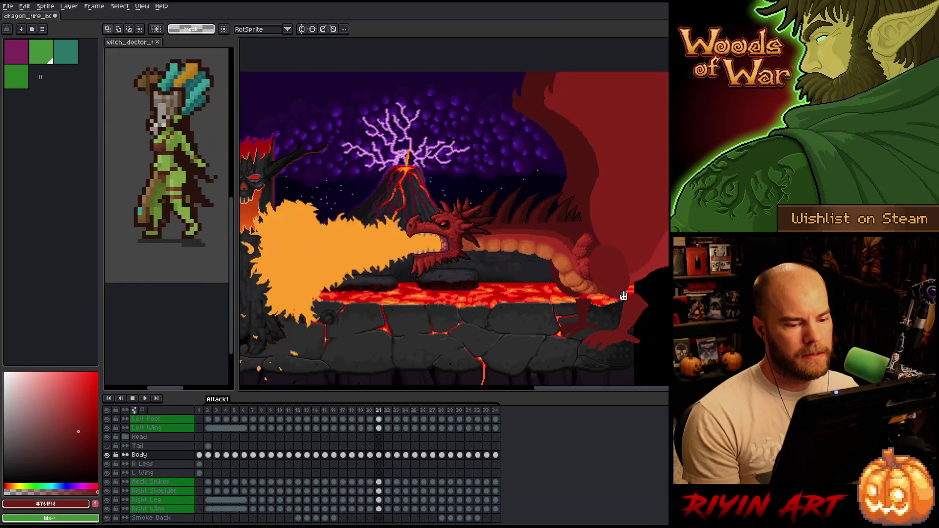
pyautogui.scroll(-1, 626, 291)
pyautogui.scroll(1, 627, 287)
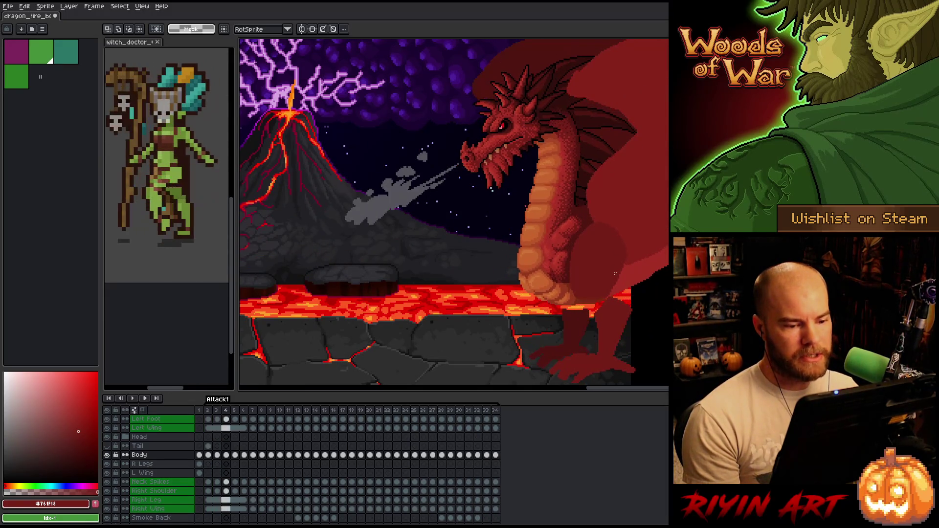
pyautogui.press('Return')
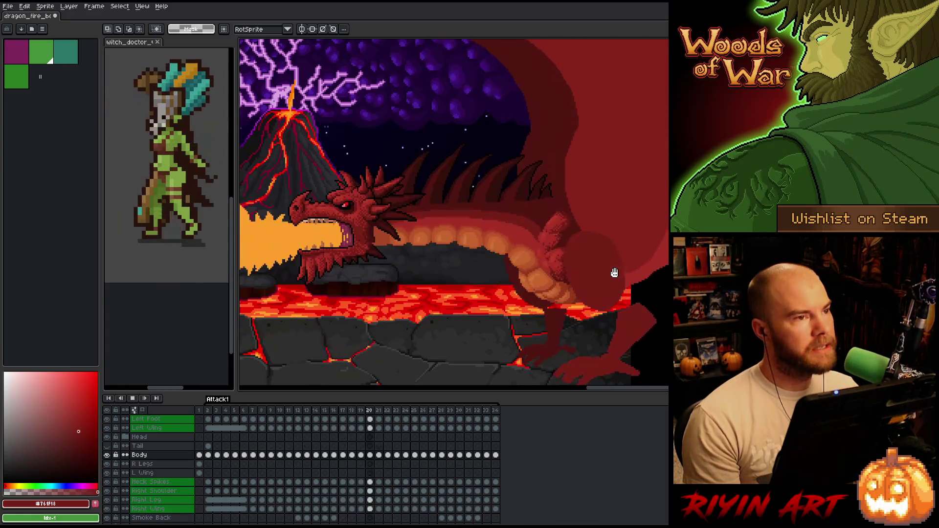
# Zoom and pan the view onto the dragon and return to the pencil tool
pyautogui.scroll(4, 626, 256)
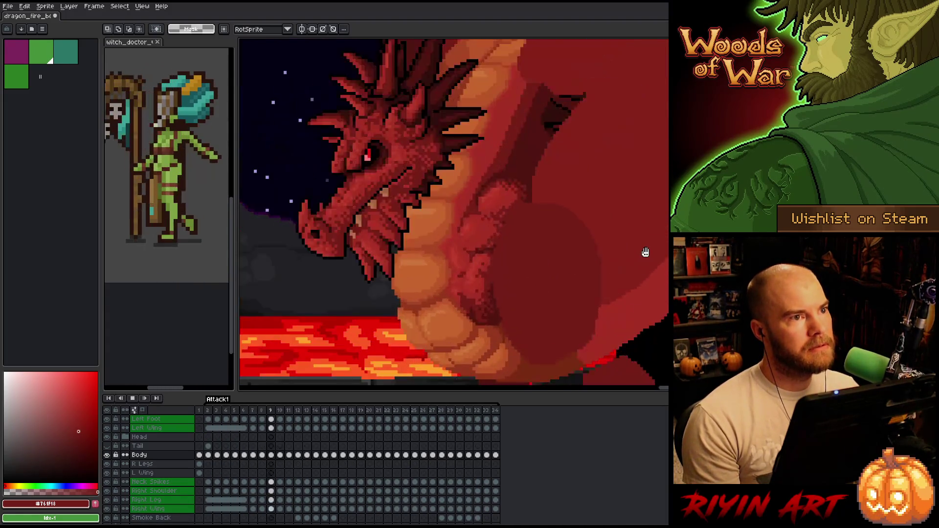
pyautogui.scroll(-4, 627, 254)
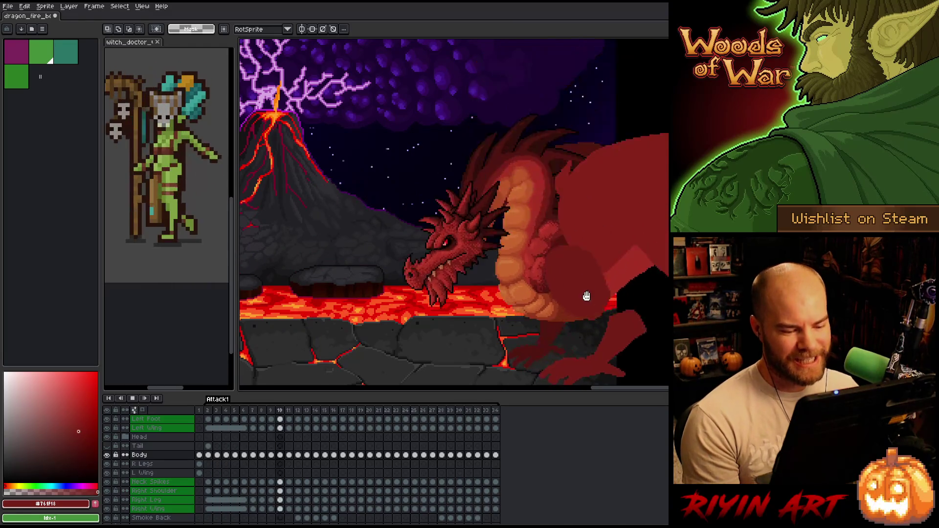
pyautogui.moveTo(585, 313); pyautogui.dragTo(547, 280)
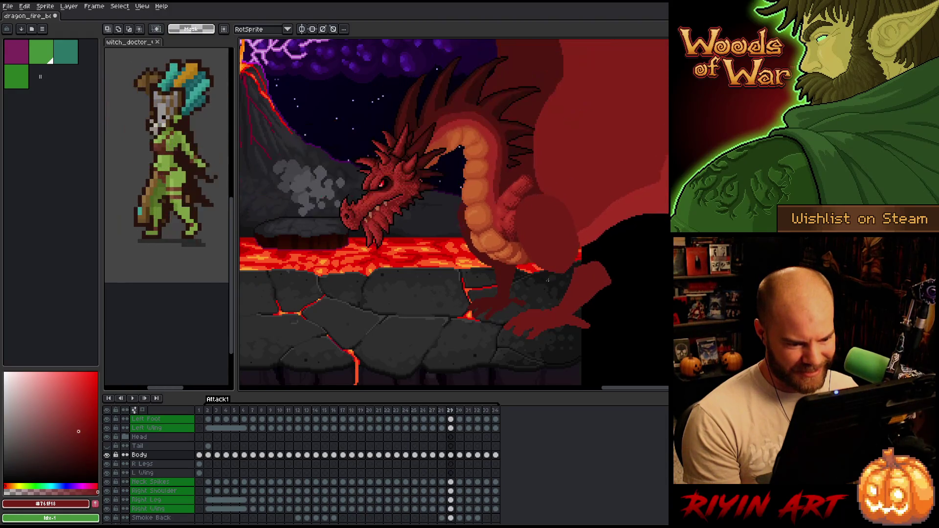
pyautogui.scroll(3, 540, 344)
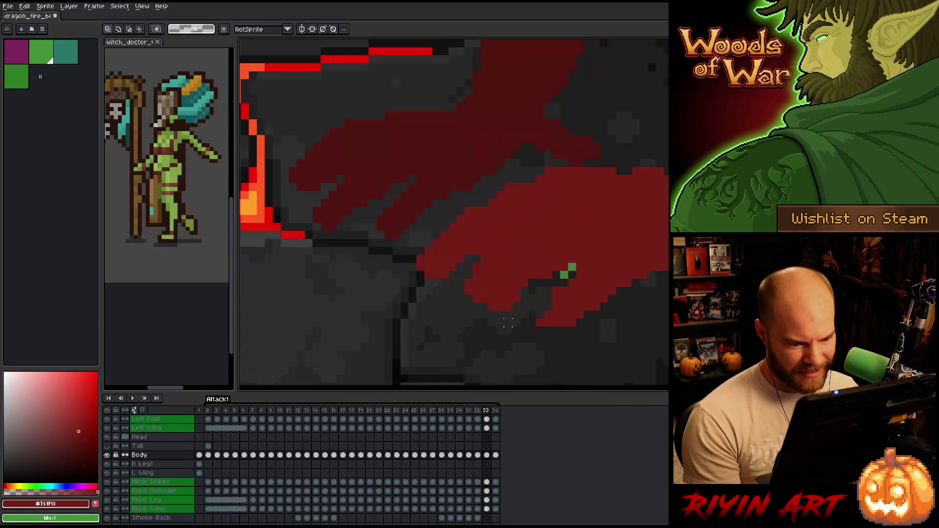
pyautogui.press('b')
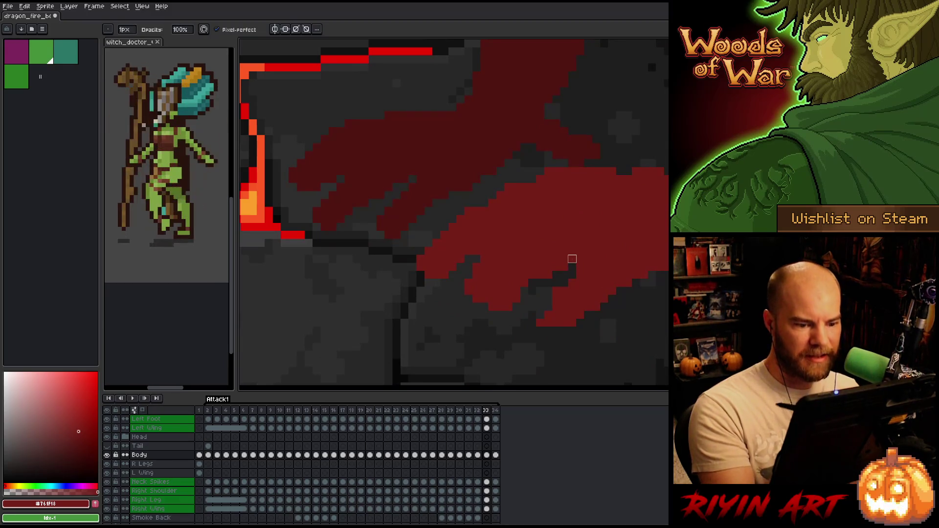
# Play the fire-breath loop, zooming and panning to inspect the flames and the dragon's body
pyautogui.press('Return')
pyautogui.scroll(-3, 575, 274)
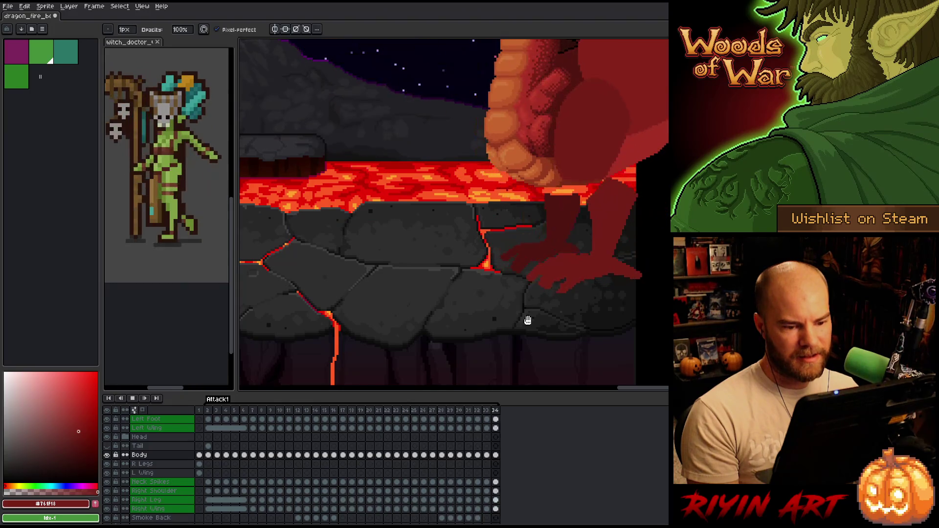
pyautogui.scroll(-1, 533, 230)
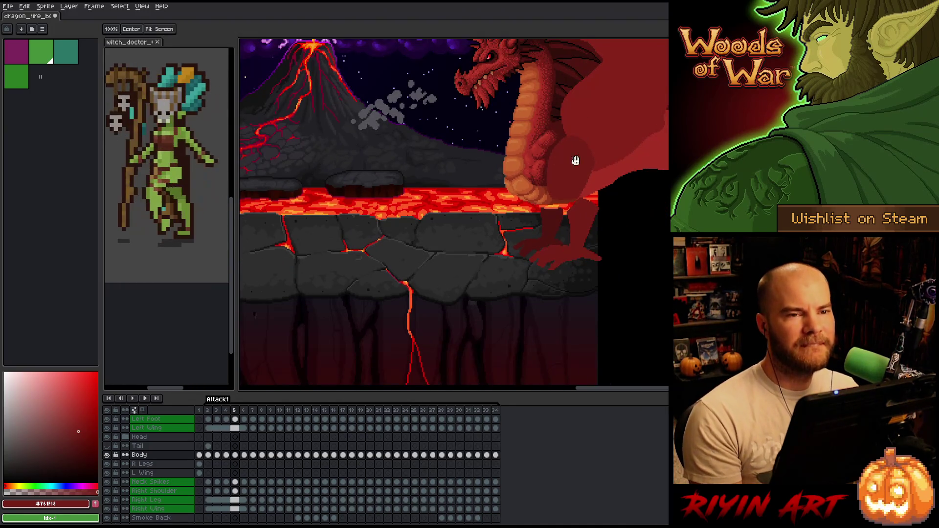
pyautogui.scroll(-2, 566, 239)
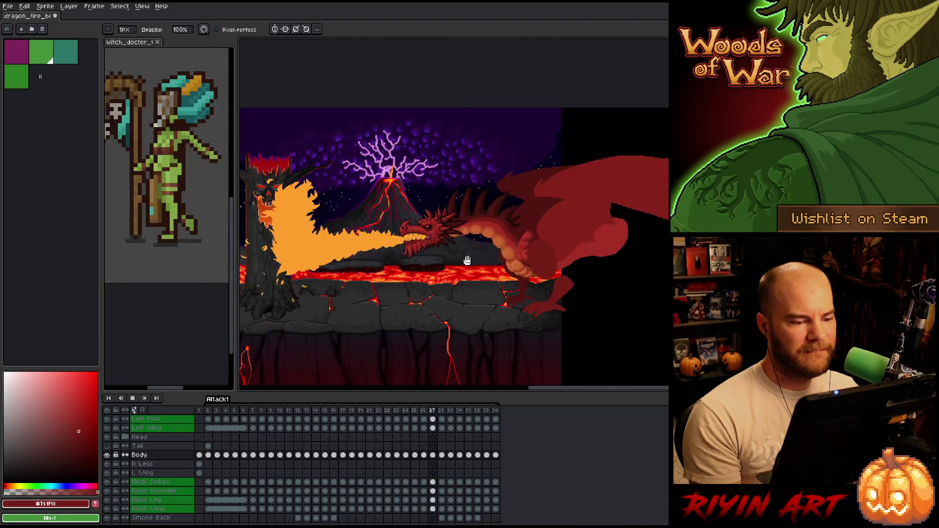
pyautogui.scroll(1, 476, 228)
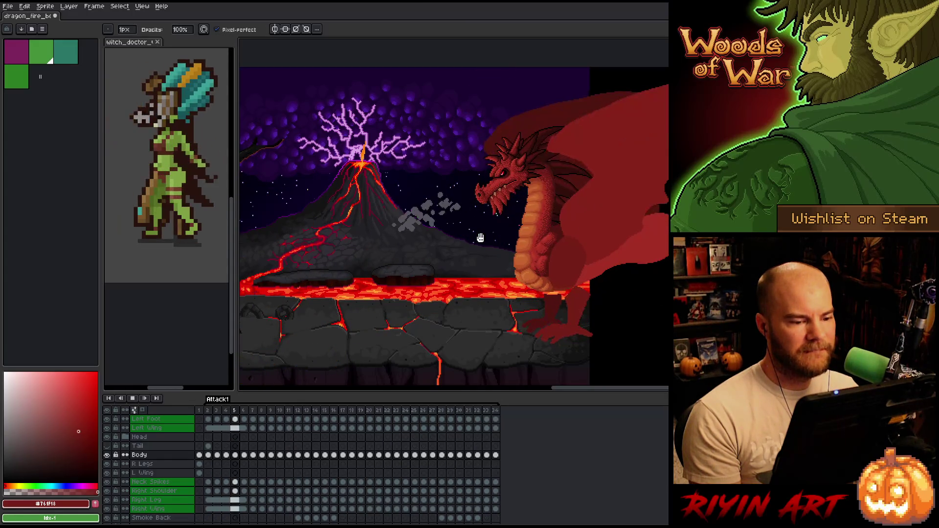
pyautogui.scroll(-1, 481, 236)
pyautogui.scroll(1, 481, 240)
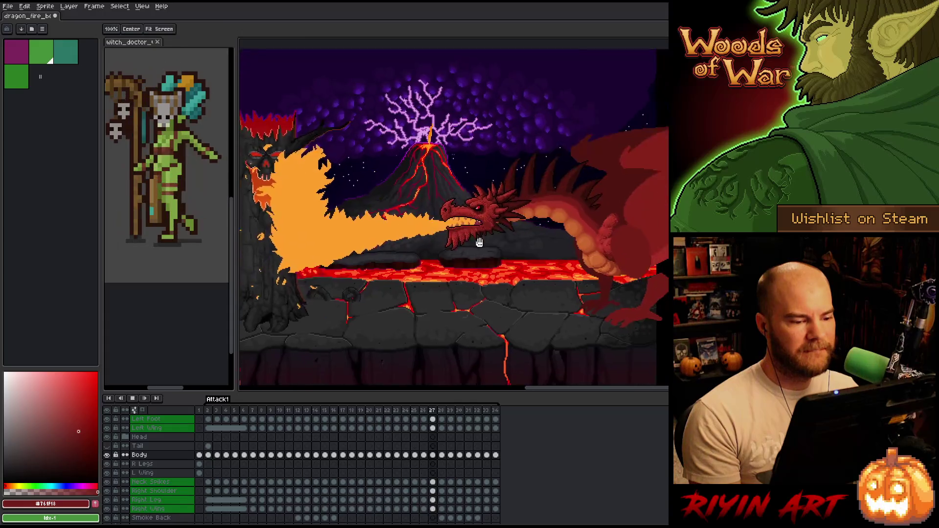
pyautogui.moveTo(480, 244); pyautogui.dragTo(515, 272)
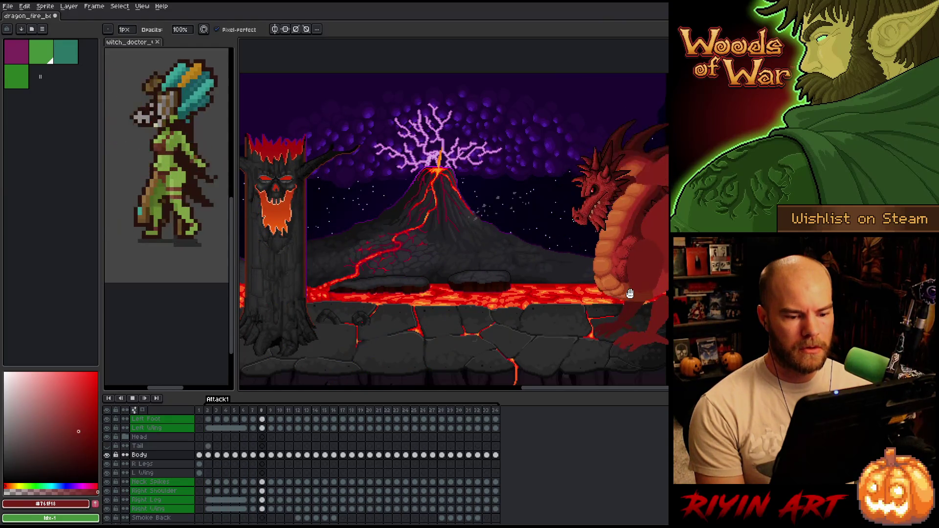
pyautogui.moveTo(647, 293); pyautogui.dragTo(539, 281)
pyautogui.scroll(1, 555, 279)
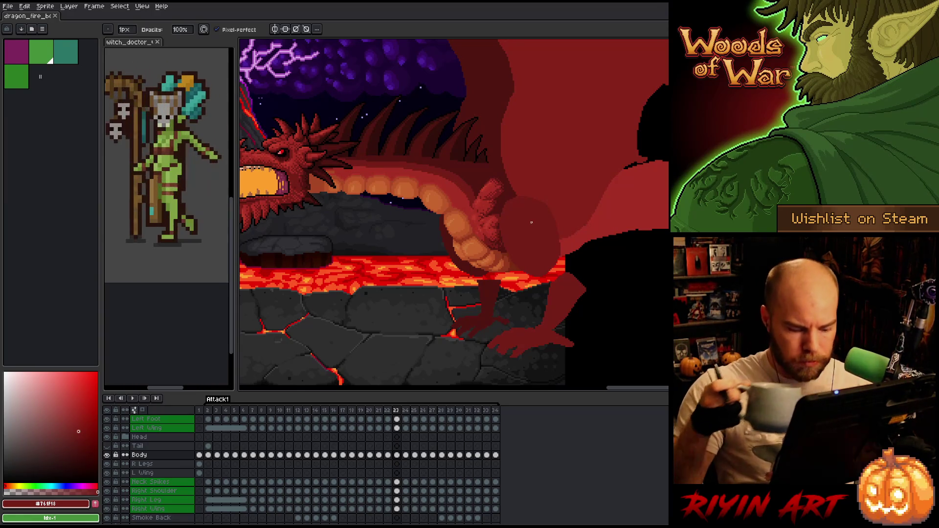
# Eyedrop the dragon's red #a52f24 as secondary colour and pure black as the main colour
pyautogui.press('[')
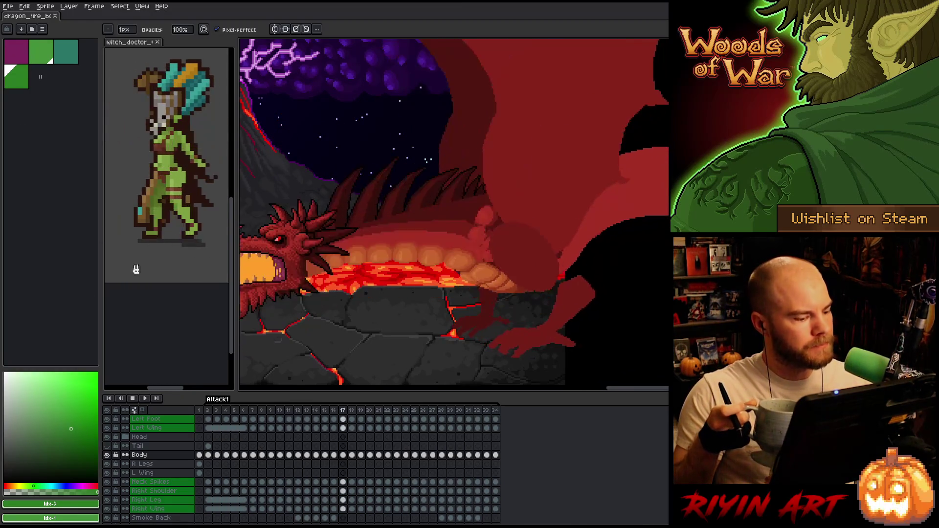
pyautogui.press('i')
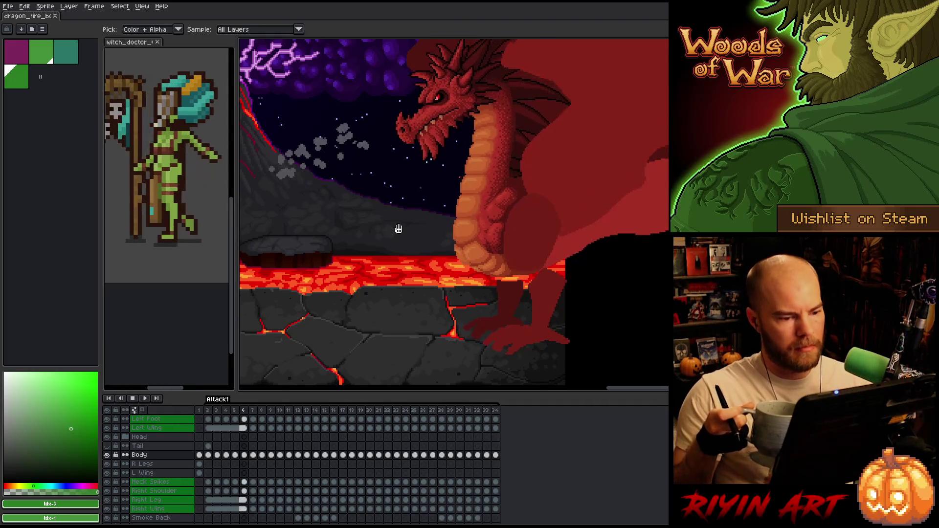
pyautogui.press('h')
pyautogui.press('i')
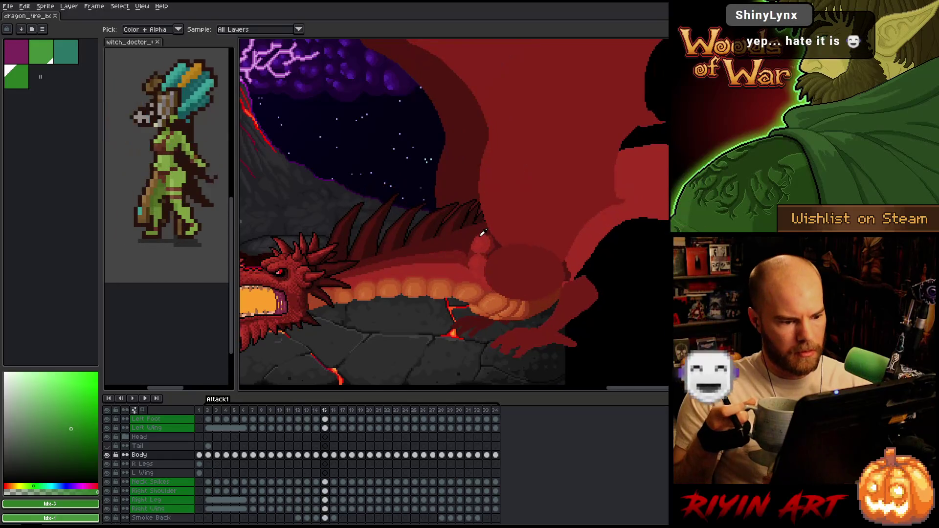
pyautogui.click(492, 241)
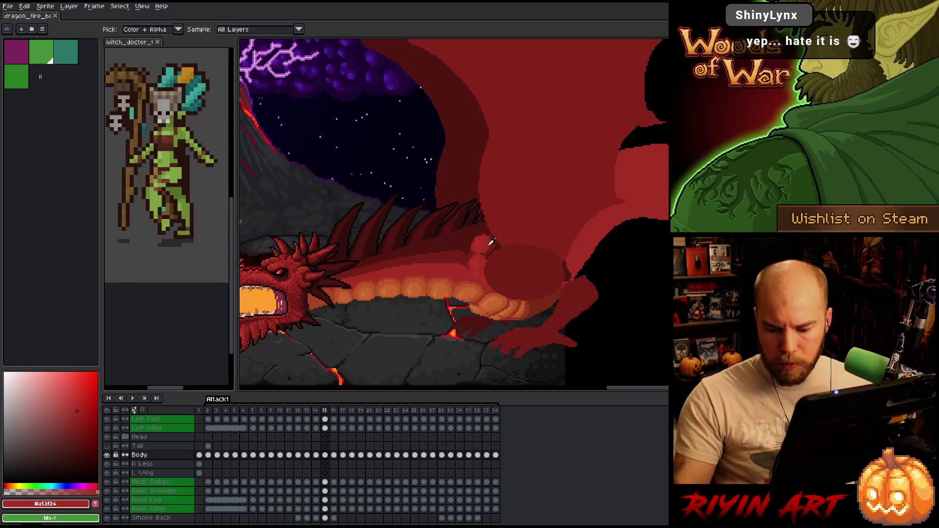
pyautogui.press('x')
pyautogui.click(624, 265)
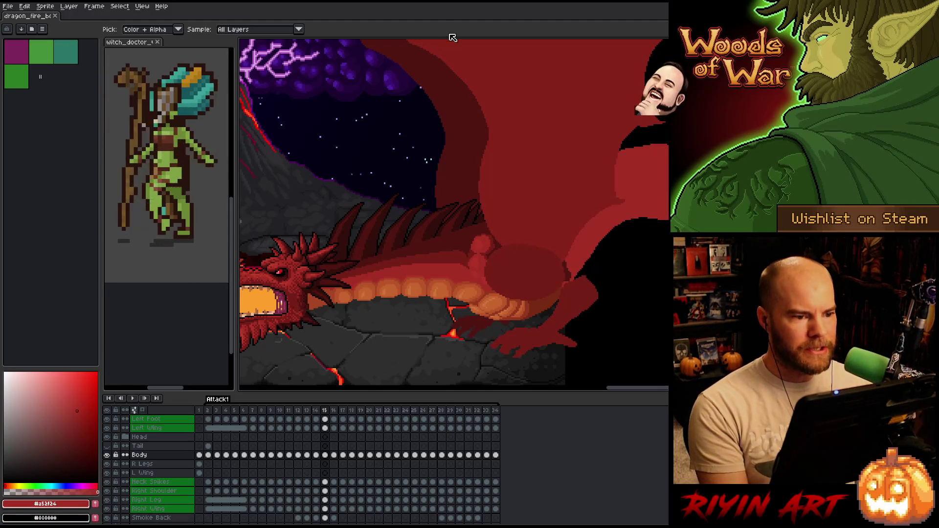
pyautogui.scroll(-1, 473, 236)
pyautogui.scroll(1, 473, 237)
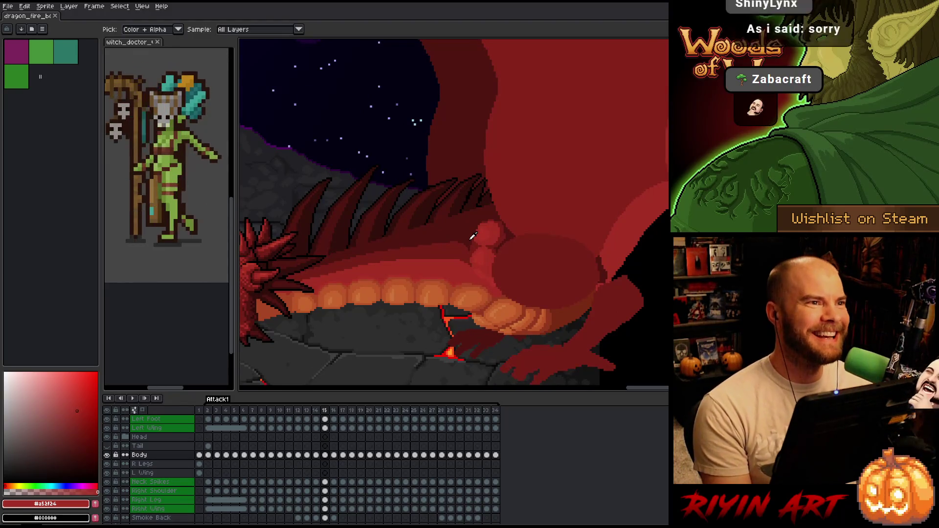
pyautogui.scroll(-1, 473, 237)
pyautogui.scroll(2, 472, 236)
pyautogui.scroll(-1, 473, 237)
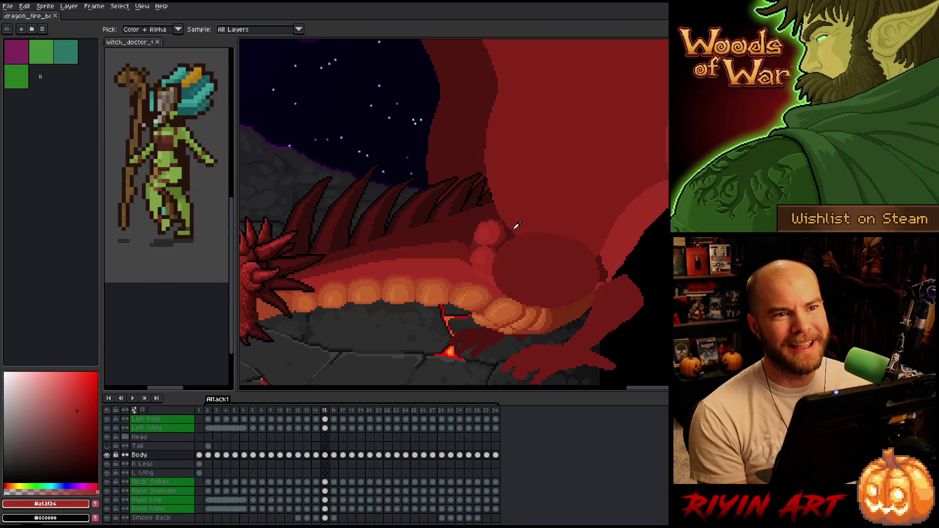
pyautogui.scroll(2, 505, 275)
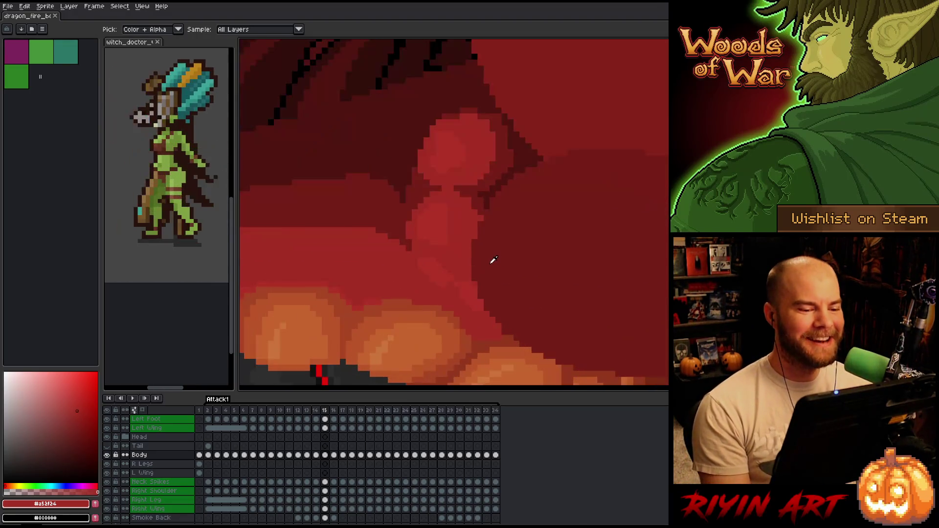
pyautogui.scroll(-2, 493, 260)
pyautogui.scroll(-1, 495, 246)
pyautogui.scroll(2, 494, 246)
pyautogui.scroll(-1, 494, 245)
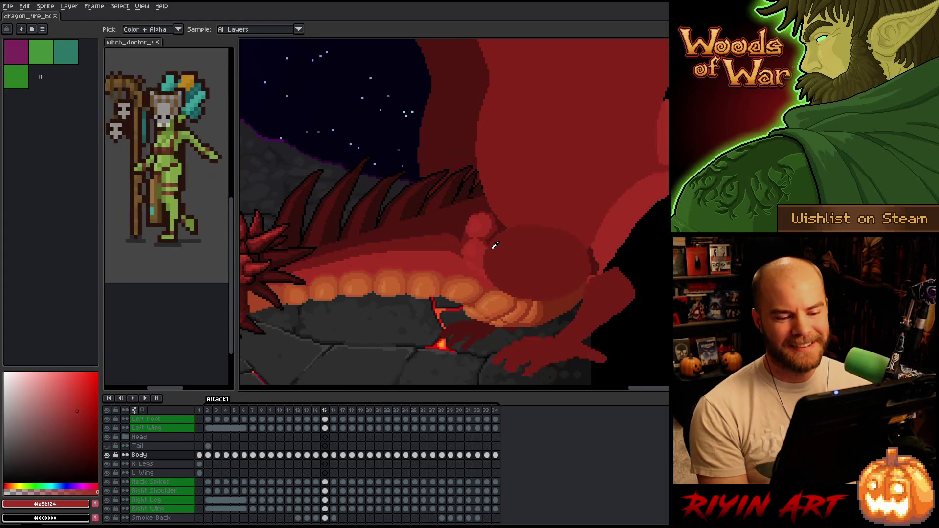
pyautogui.scroll(-2, 469, 255)
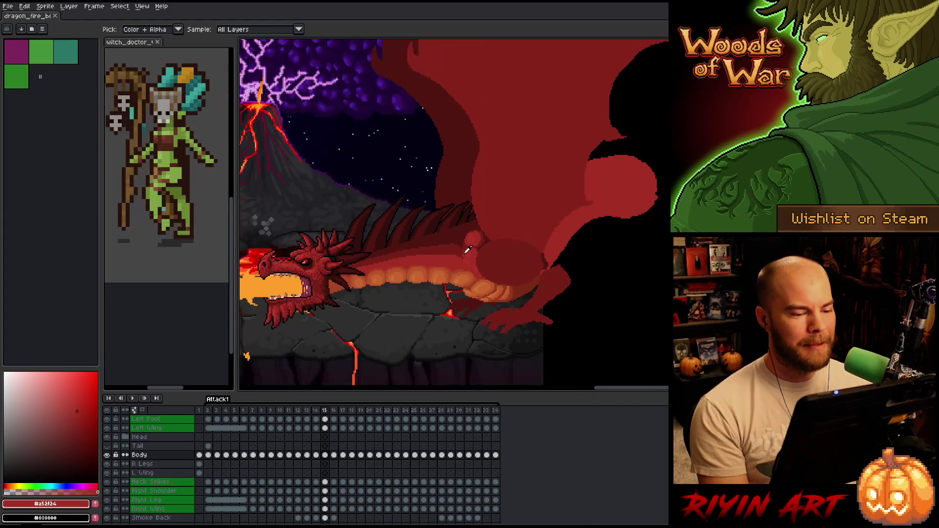
pyautogui.scroll(2, 468, 249)
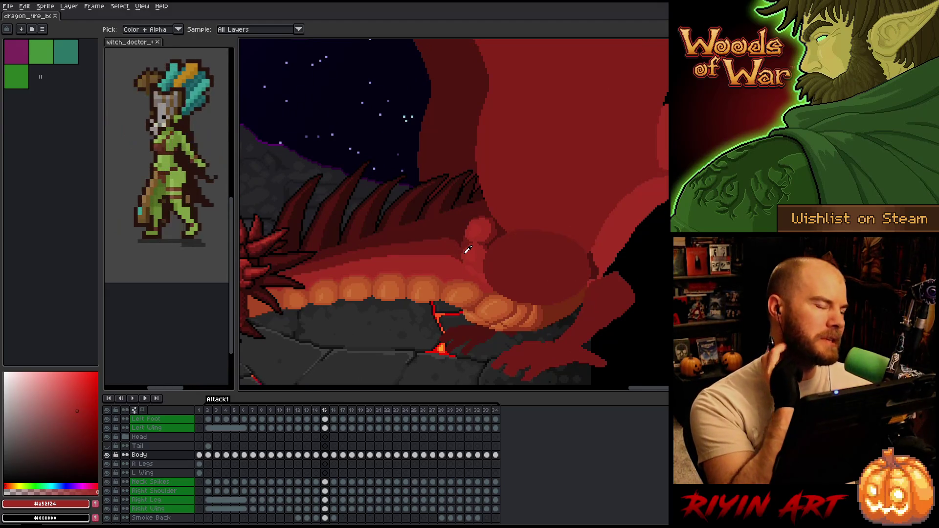
pyautogui.scroll(-2, 481, 250)
pyautogui.scroll(2, 484, 253)
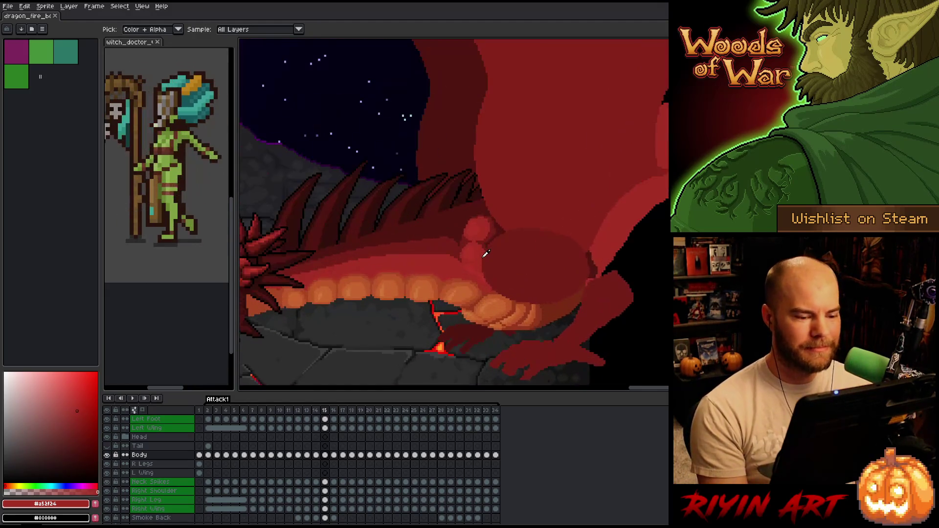
pyautogui.scroll(-1, 485, 253)
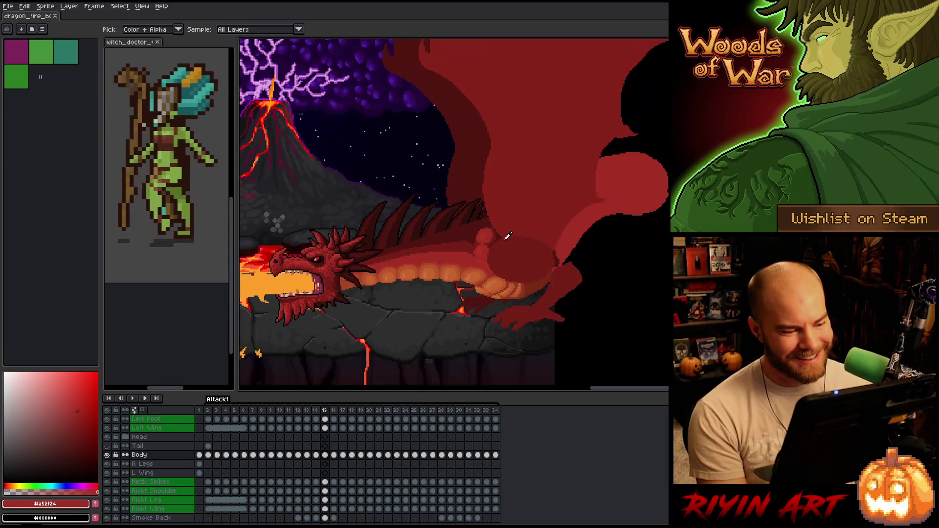
pyautogui.scroll(1, 504, 231)
pyautogui.scroll(-1, 501, 235)
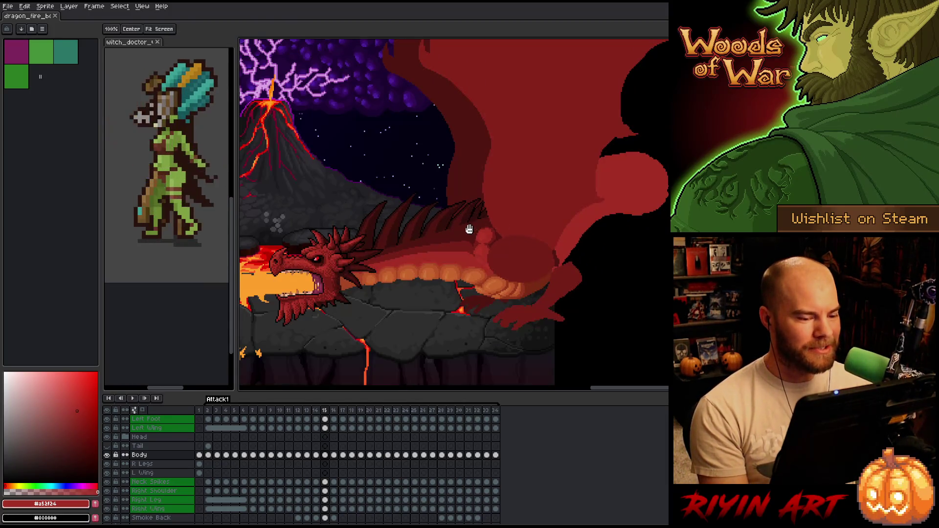
pyautogui.scroll(1, 498, 240)
pyautogui.press('alt')
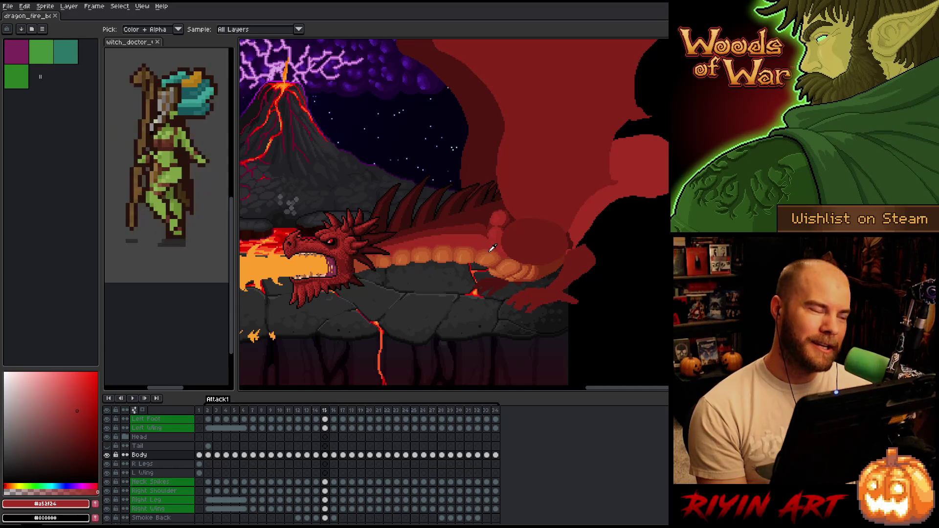
pyautogui.scroll(2, 501, 255)
pyautogui.scroll(-2, 504, 252)
pyautogui.scroll(2, 530, 233)
pyautogui.scroll(-1, 530, 232)
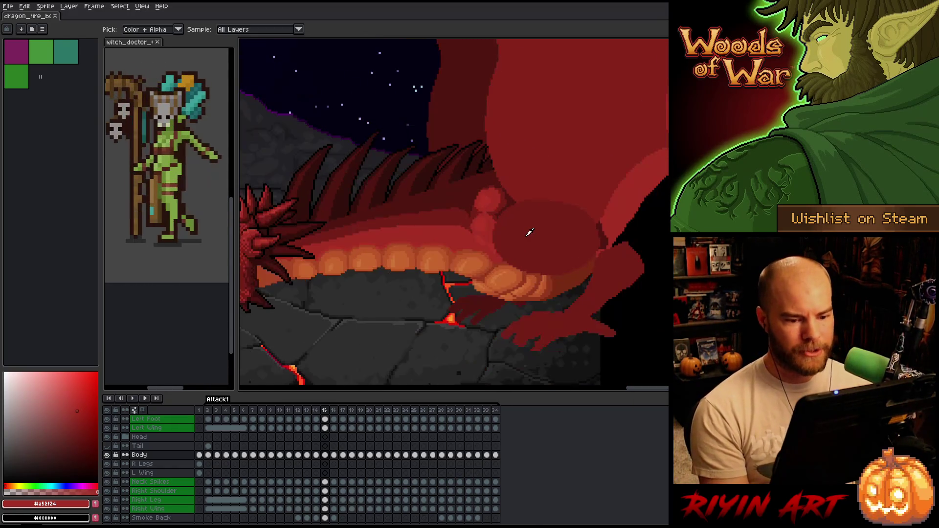
pyautogui.moveTo(561, 248); pyautogui.dragTo(542, 260)
pyautogui.scroll(1, 525, 236)
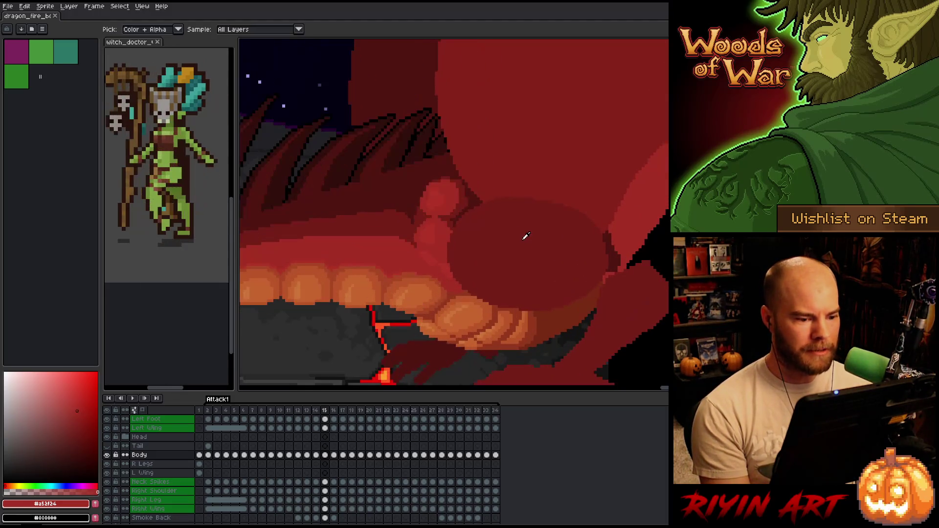
pyautogui.scroll(-2, 525, 236)
pyautogui.press('Return')
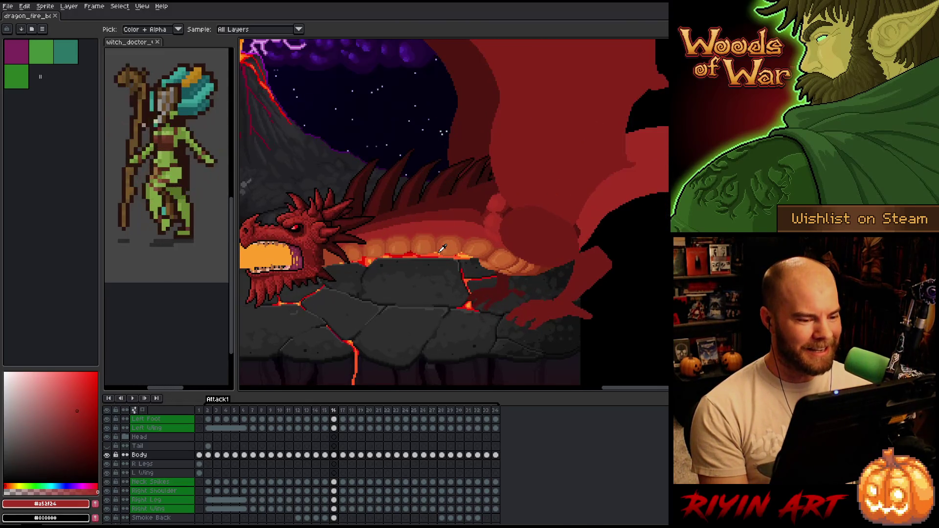
pyautogui.scroll(2, 440, 239)
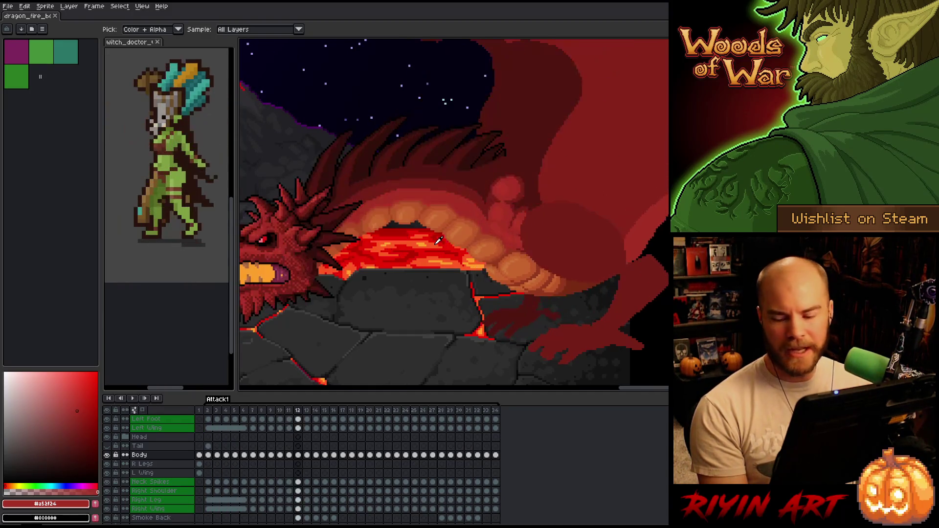
pyautogui.scroll(-1, 439, 240)
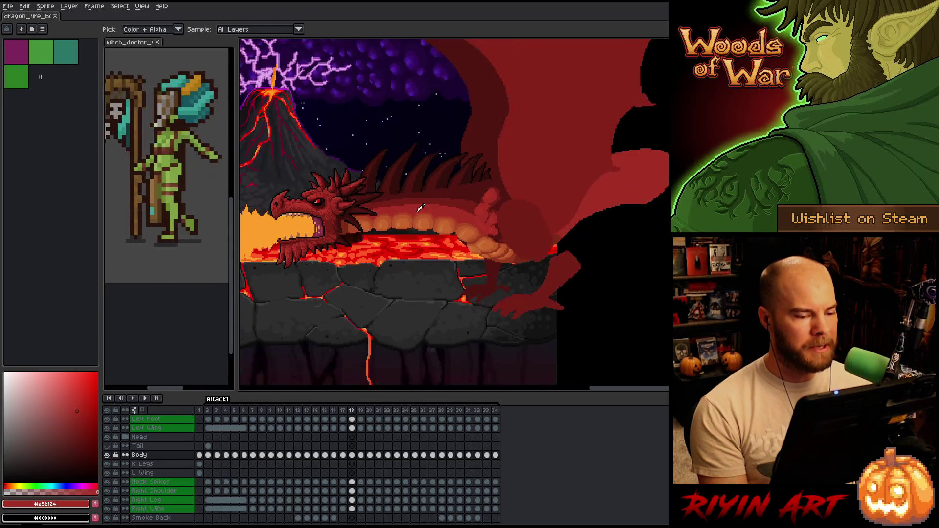
pyautogui.moveTo(394, 219); pyautogui.dragTo(436, 237)
pyautogui.press('i')
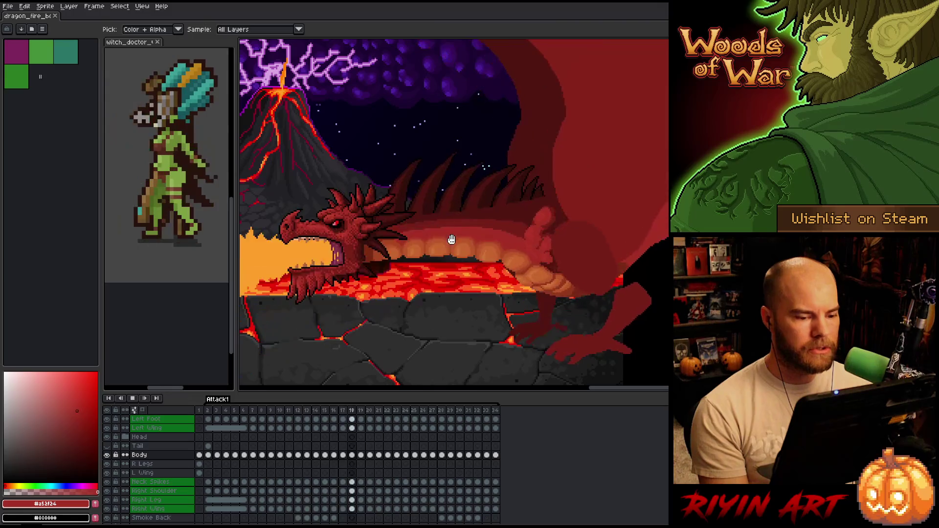
pyautogui.scroll(-3, 436, 239)
pyautogui.scroll(2, 418, 260)
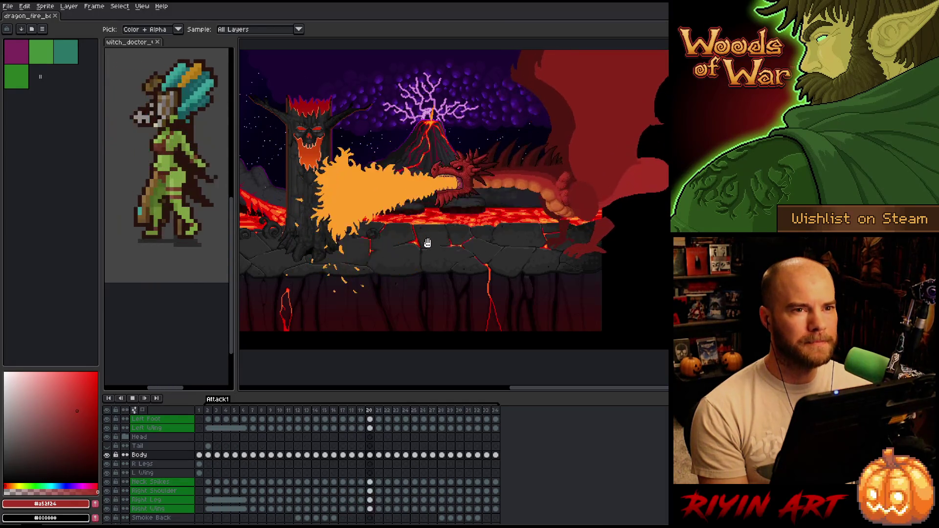
pyautogui.scroll(1, 499, 140)
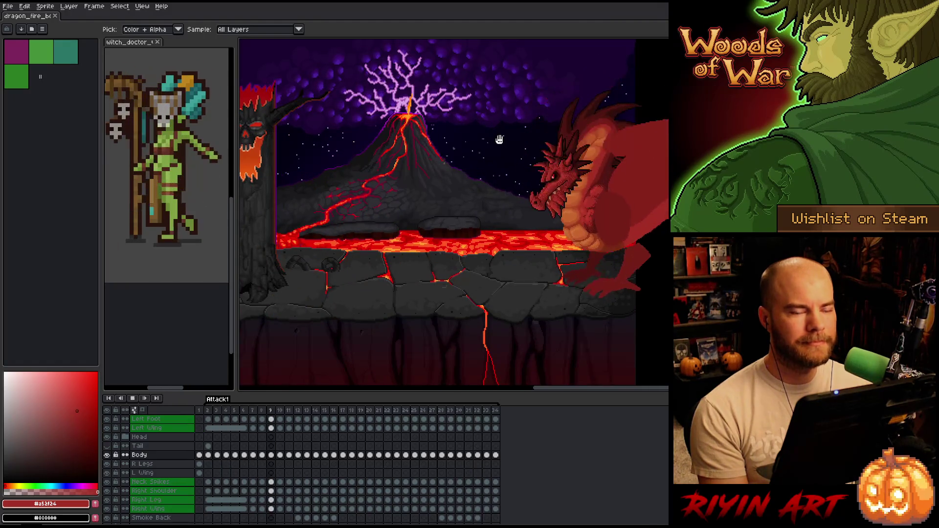
pyautogui.scroll(-1, 508, 191)
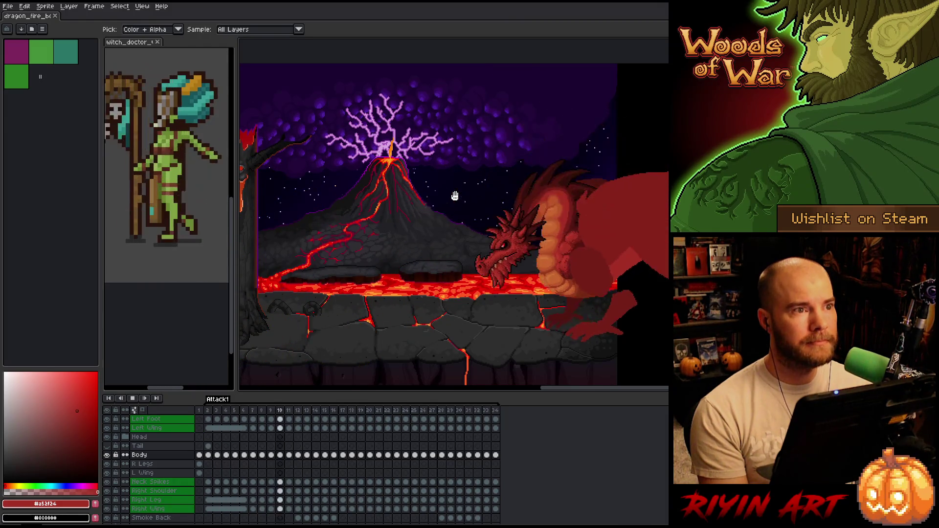
pyautogui.scroll(1, 461, 195)
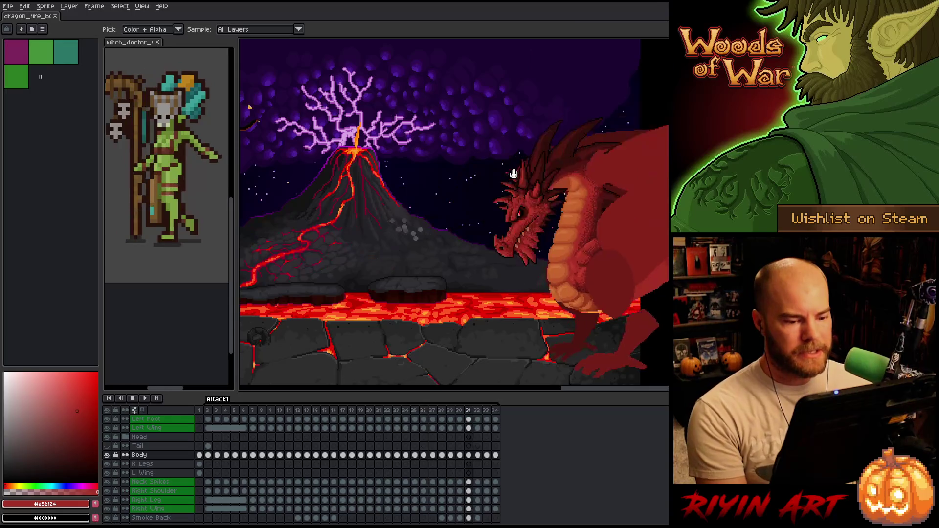
pyautogui.scroll(2, 502, 269)
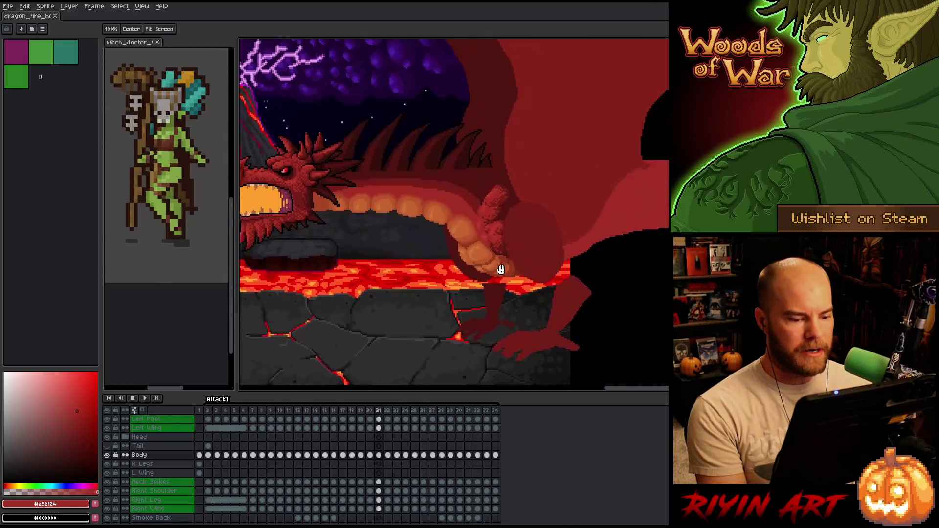
pyautogui.scroll(1, 484, 269)
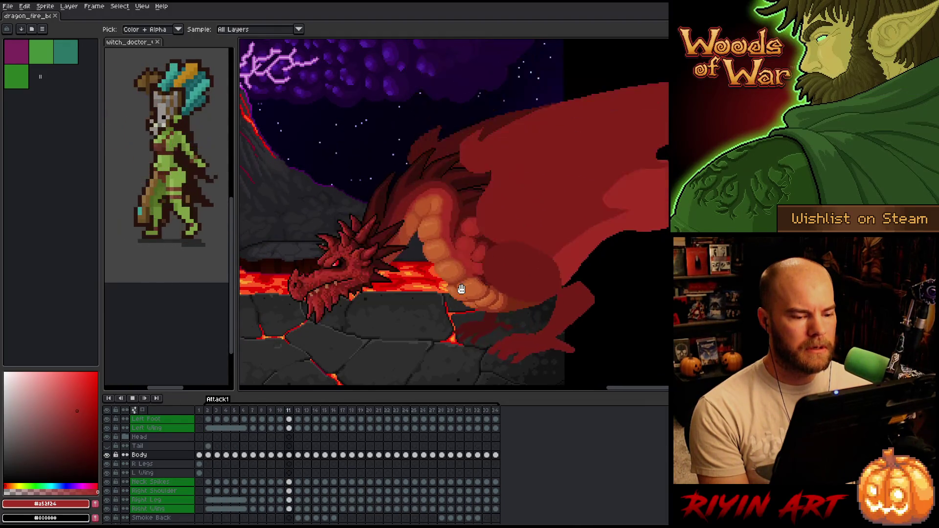
# Stop playback and make the Grey backdrop layer visible behind the dragon
pyautogui.press('Return')
pyautogui.scroll(-2, 207, 484)
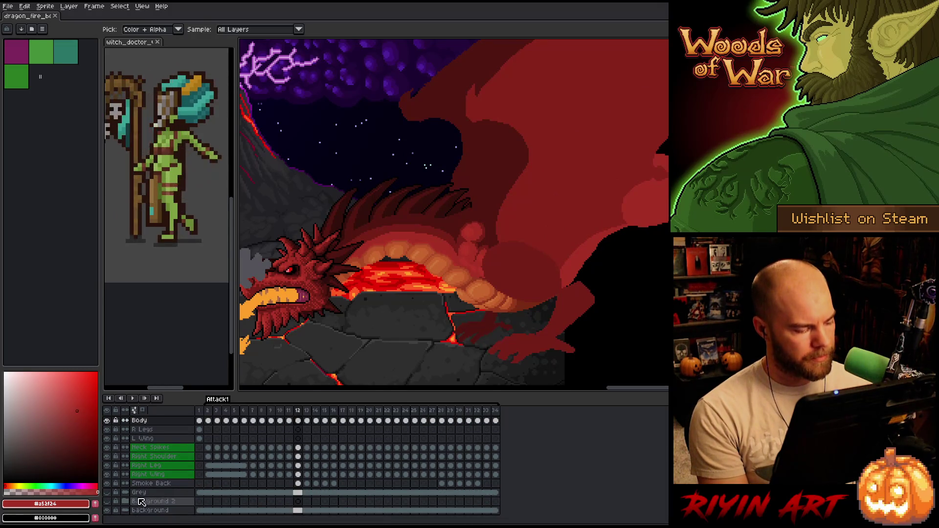
pyautogui.click(106, 491)
pyautogui.doubleClick(142, 493)
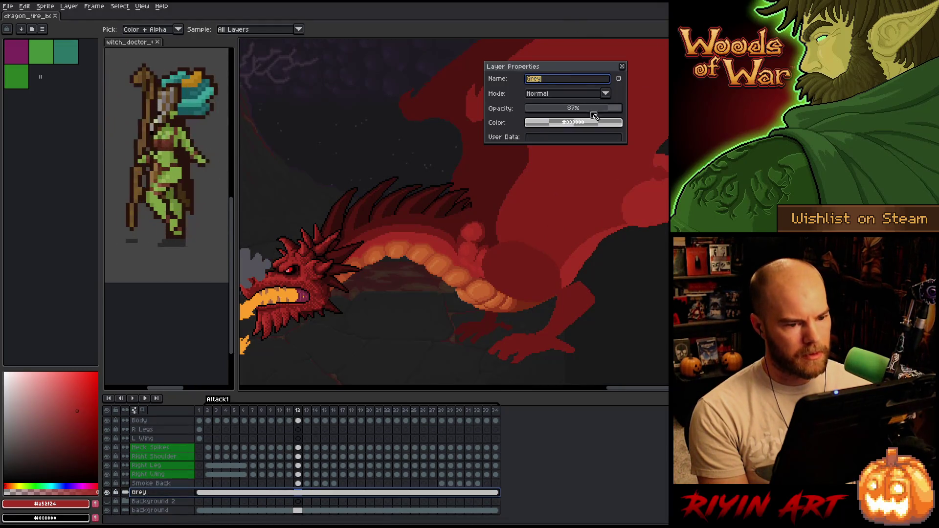
pyautogui.click(622, 66)
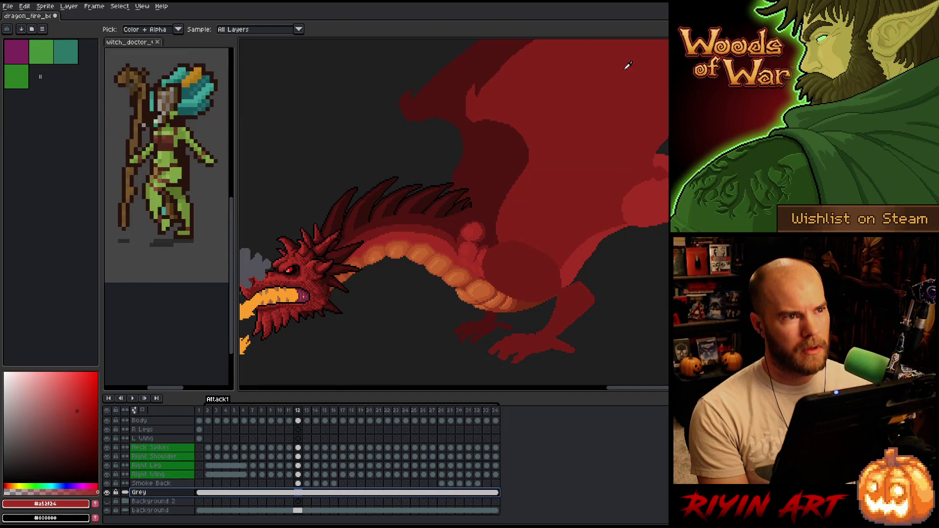
pyautogui.doubleClick(141, 493)
pyautogui.click(621, 67)
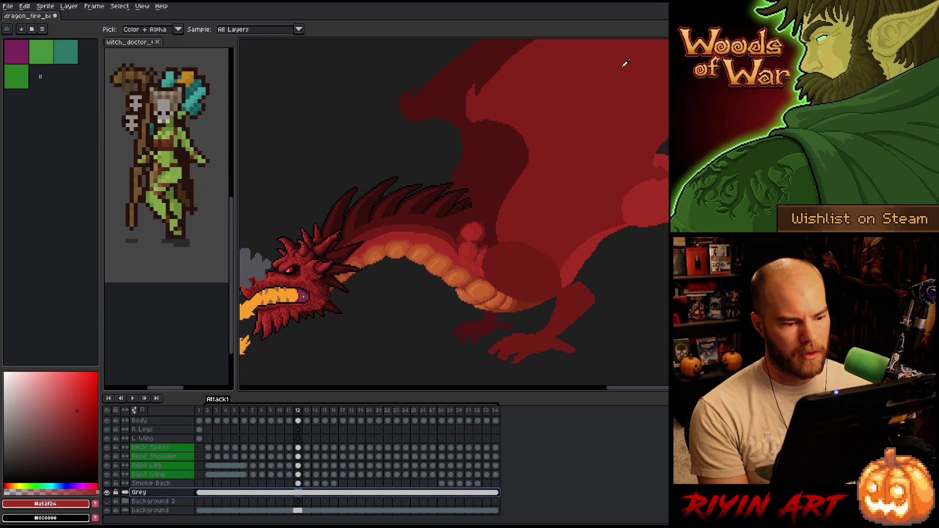
# Raise the Grey layer's lightness to 20 with Hue/Saturation, then resume playback
pyautogui.press('h')
pyautogui.hotkey('ctrl', 'u')
pyautogui.moveTo(418, 456)
pyautogui.mouseDown()
pyautogui.moveTo(379, 451)
pyautogui.moveTo(418, 447)
pyautogui.moveTo(401, 446)
pyautogui.mouseUp()
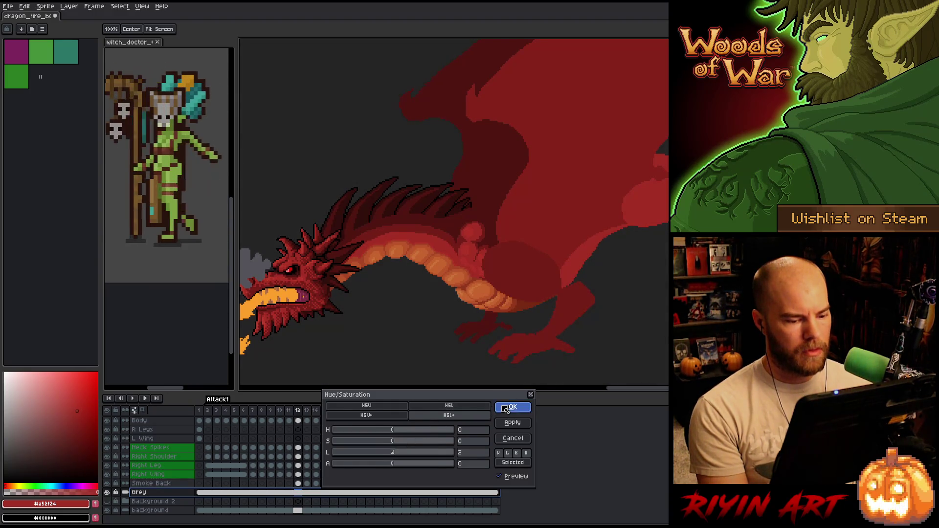
pyautogui.click(506, 409)
pyautogui.press('Return')
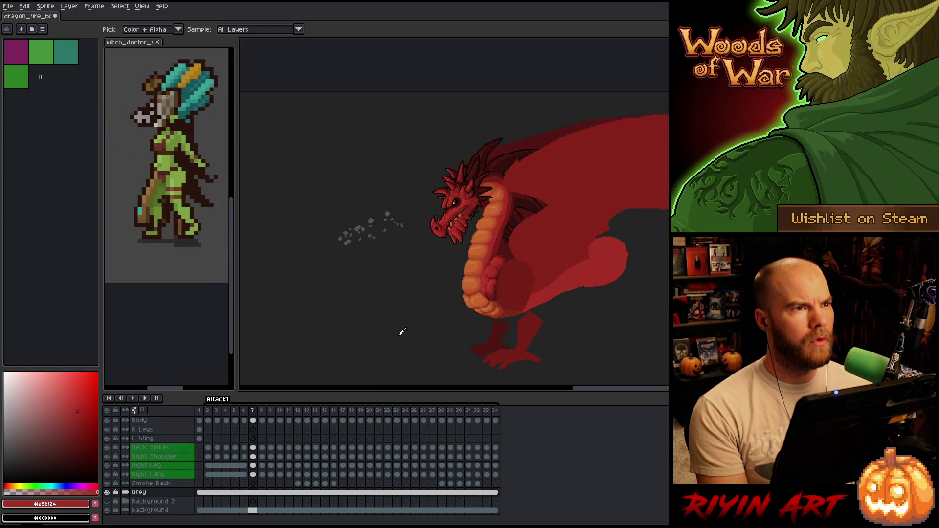
pyautogui.press('Return')
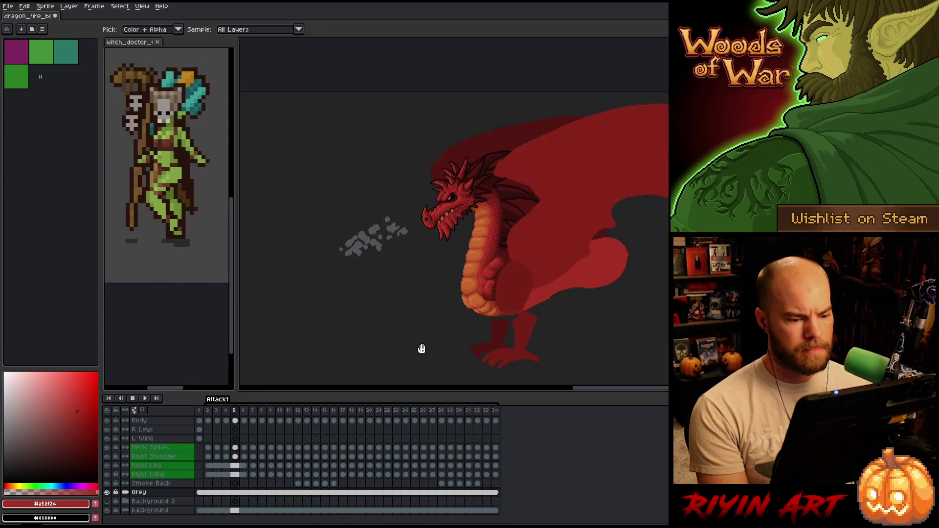
# Save the dragon animation with Ctrl+S, then replay the loop and stop on the smoke frame
pyautogui.press('Return')
pyautogui.hotkey('ctrl', 's')
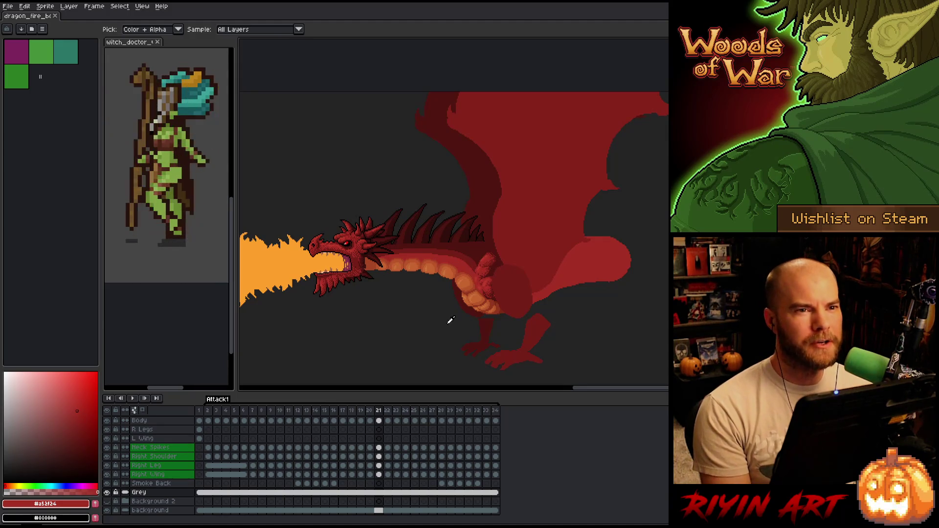
pyautogui.press('Return')
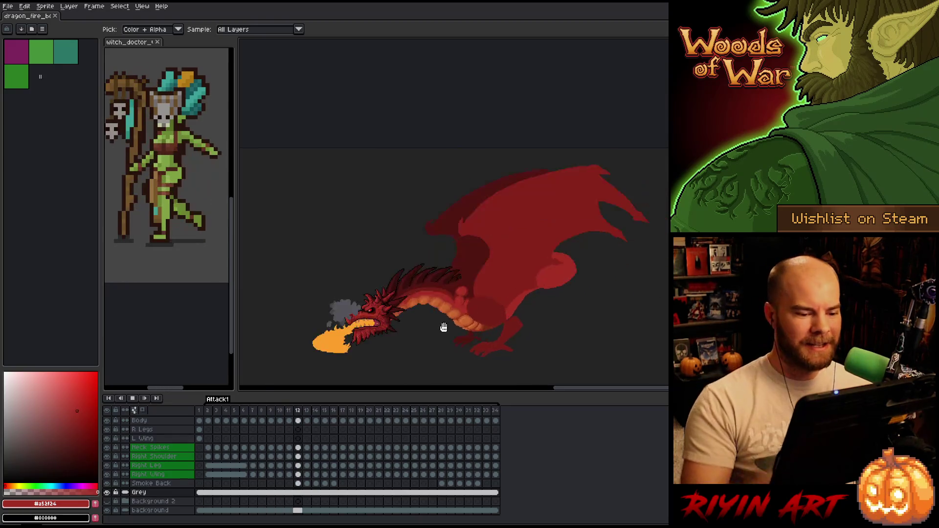
pyautogui.press('Return')
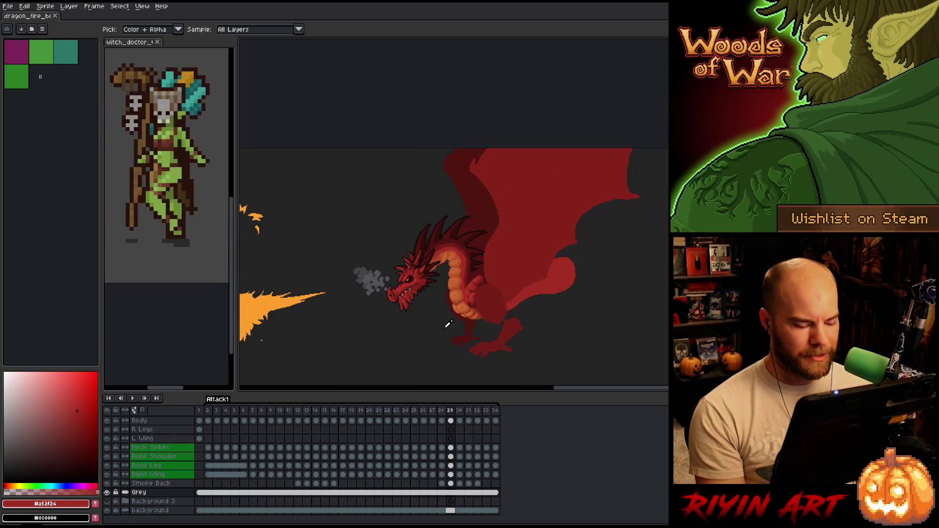
pyautogui.press('Return')
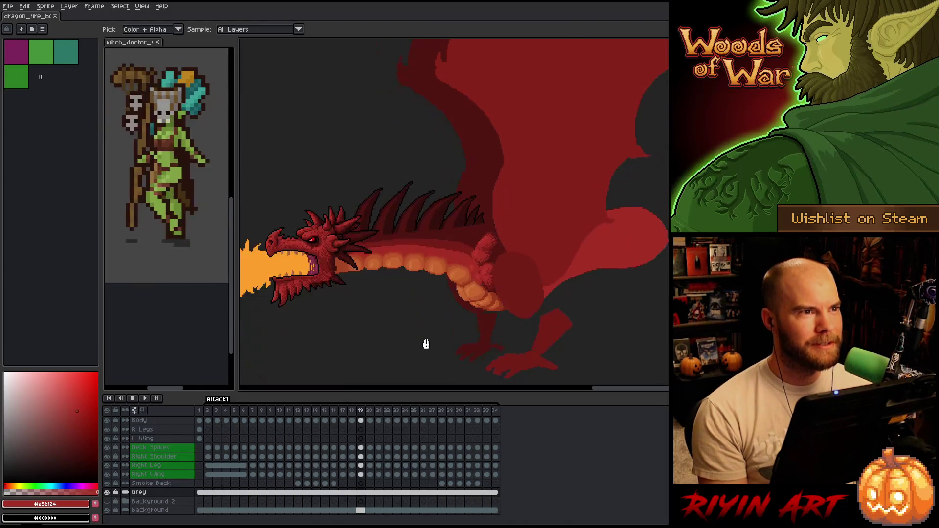
pyautogui.press('m')
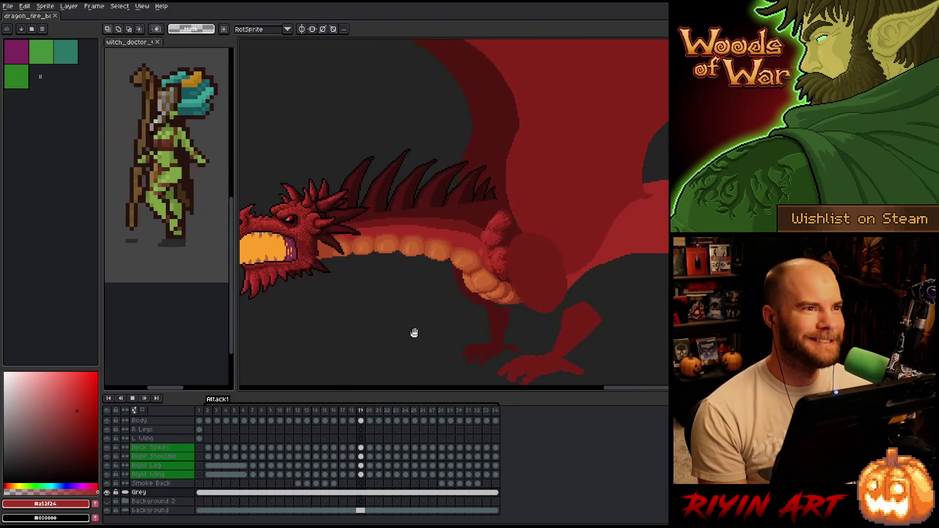
pyautogui.press('h')
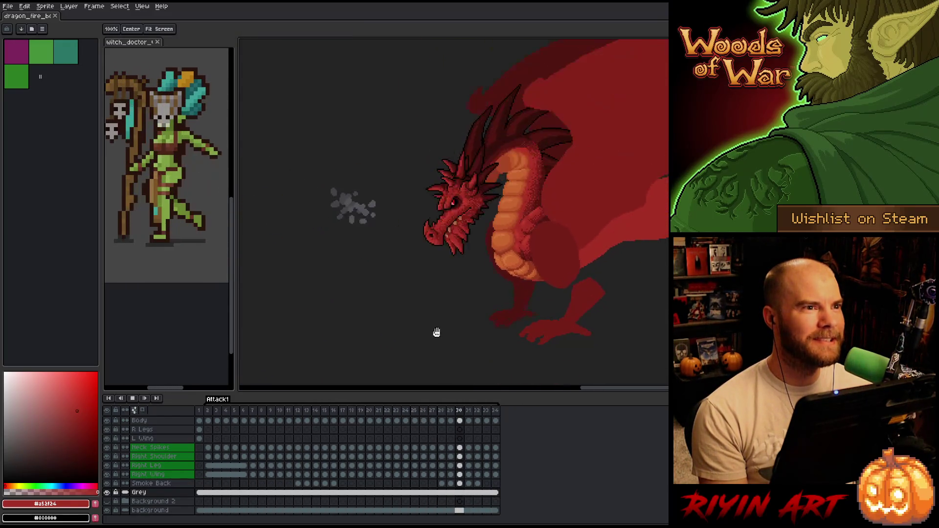
pyautogui.press('m')
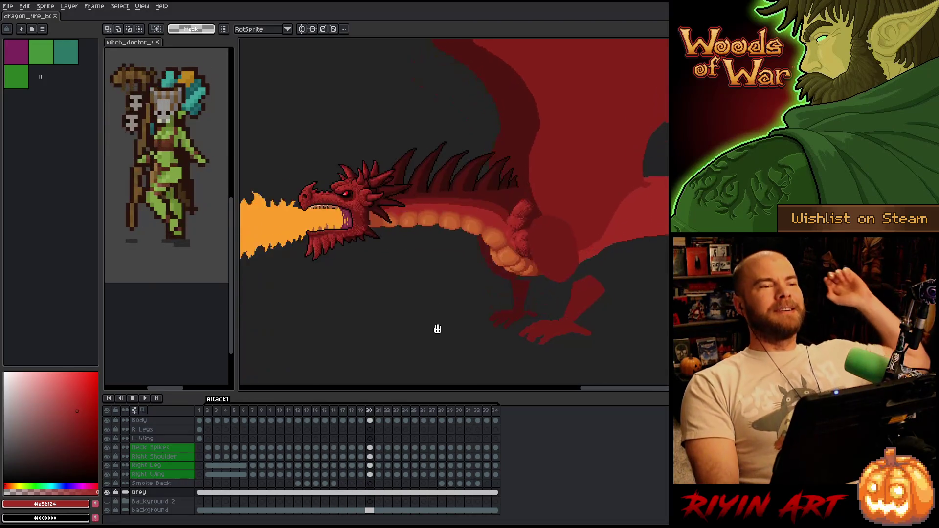
pyautogui.press('Return')
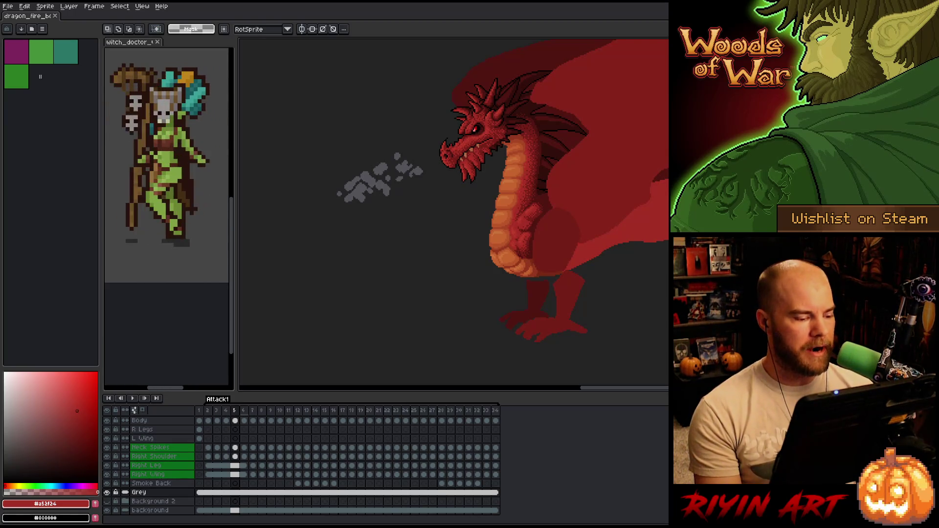
# Play the Attack1 fire-breath loop, then switch to the Hand tool
pyautogui.press('Return')
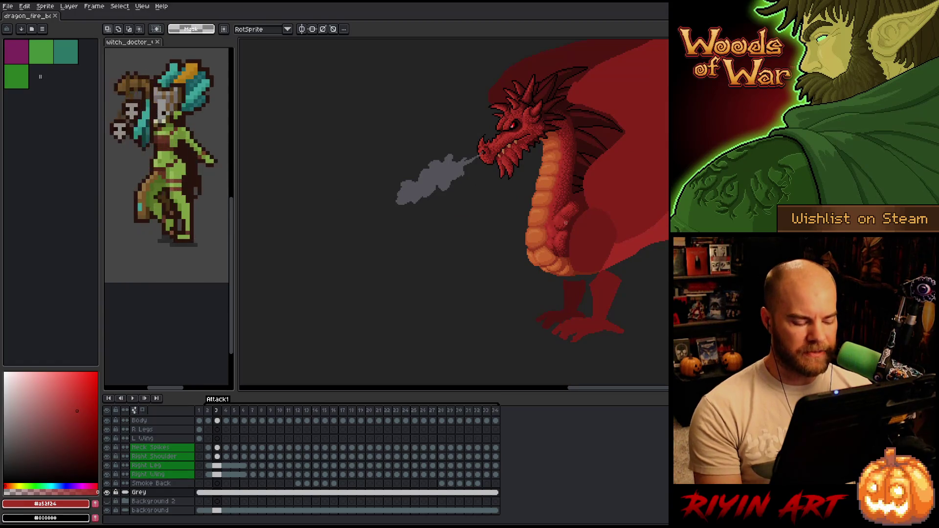
pyautogui.press('h')
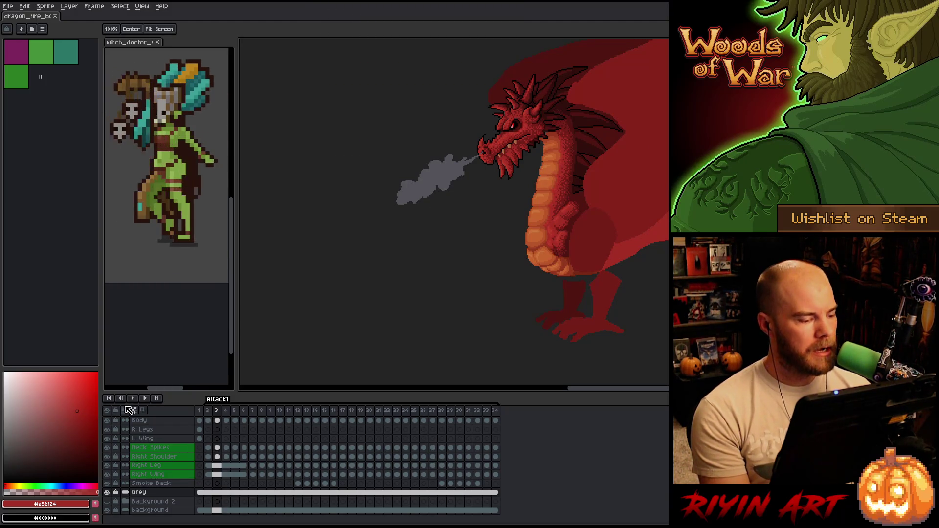
# Replay the fire-breath animation and halt it on frame 29, with smoke at the jaws
pyautogui.click(130, 398)
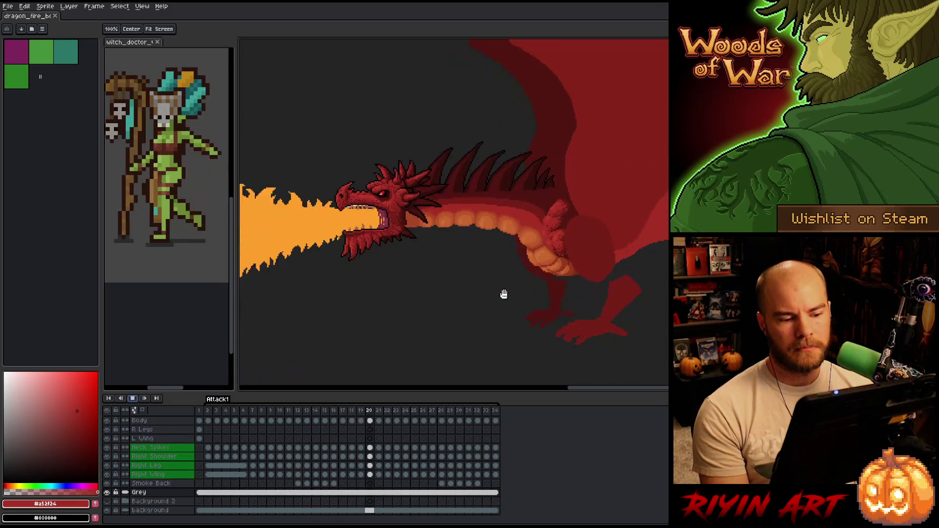
pyautogui.press('Return')
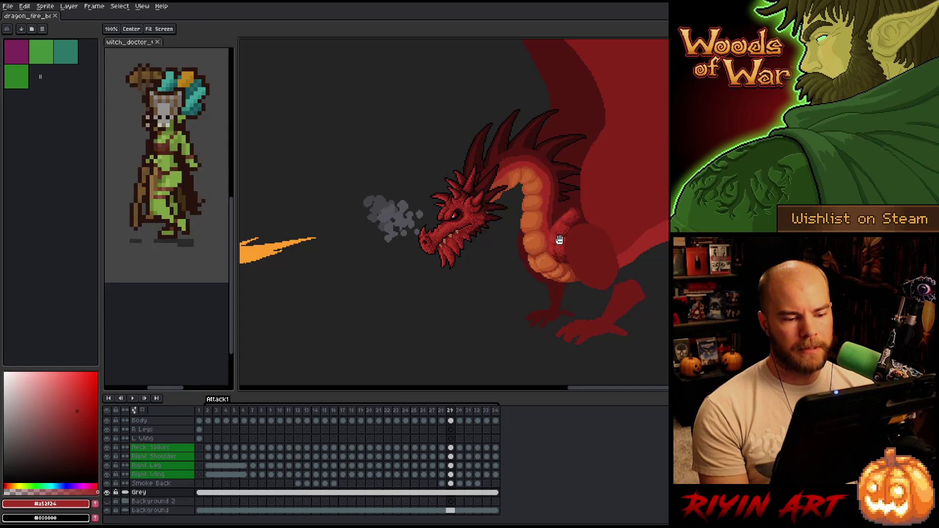